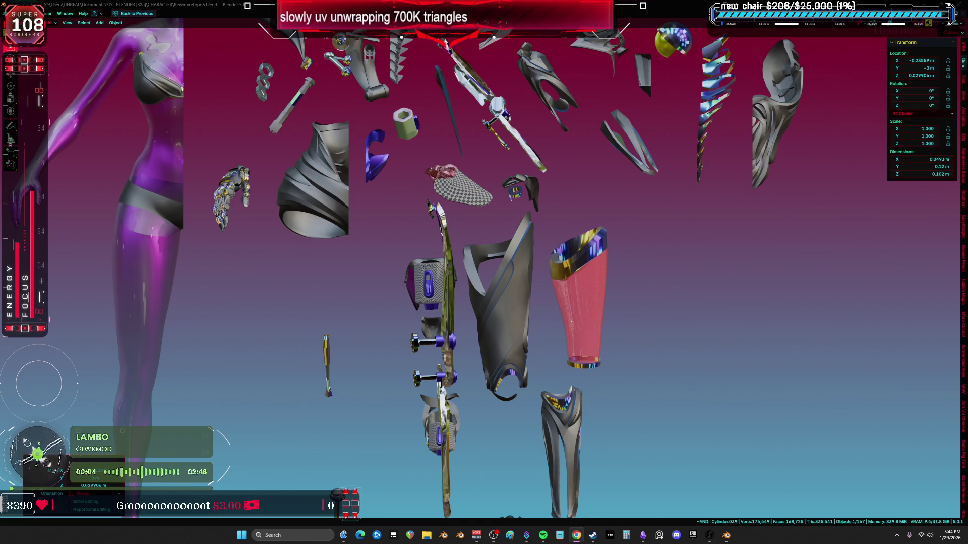
Step: Bring the head and nearby floating parts into view, then start a Win+Shift+S screen snip
middle_drag(765, 294, 494, 282)
scroll(494, 282, up, 5)
scroll(506, 277, down, 3)
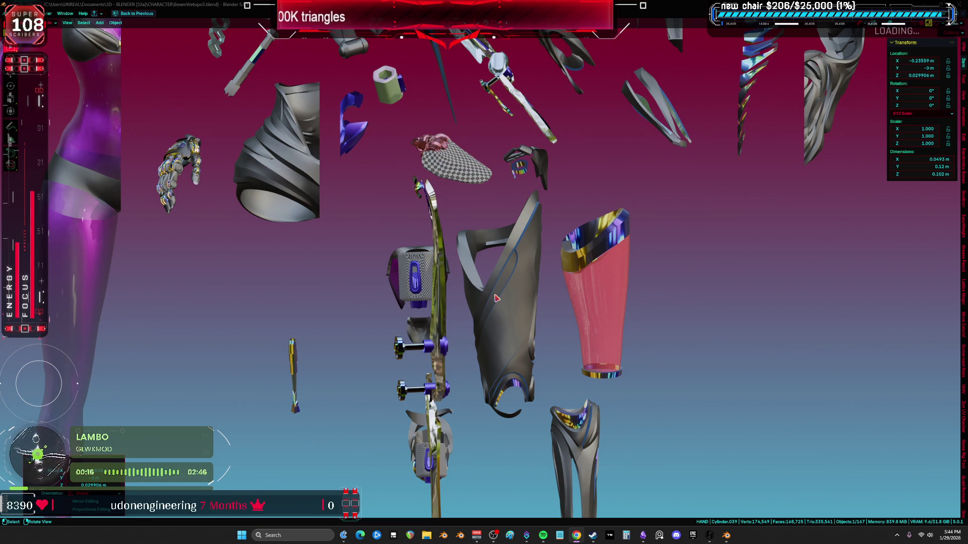
mouse_move(505, 238)
shift+middle_down()
mouse_move(632, 312)
mouse_move(579, 303)
mouse_move(561, 254)
mouse_move(583, 259)
mouse_move(563, 276)
mouse_move(476, 73)
mouse_move(430, 88)
mouse_move(368, 447)
mouse_move(538, 424)
mouse_move(562, 441)
mouse_move(621, 246)
mouse_move(619, 469)
mouse_move(431, 404)
mouse_move(503, 455)
mouse_move(299, 334)
mouse_move(161, 354)
mouse_move(84, 485)
mouse_move(301, 261)
mouse_move(506, 186)
mouse_move(474, 180)
mouse_move(462, 203)
mouse_move(499, 175)
mouse_move(520, 199)
shift+middle_up()
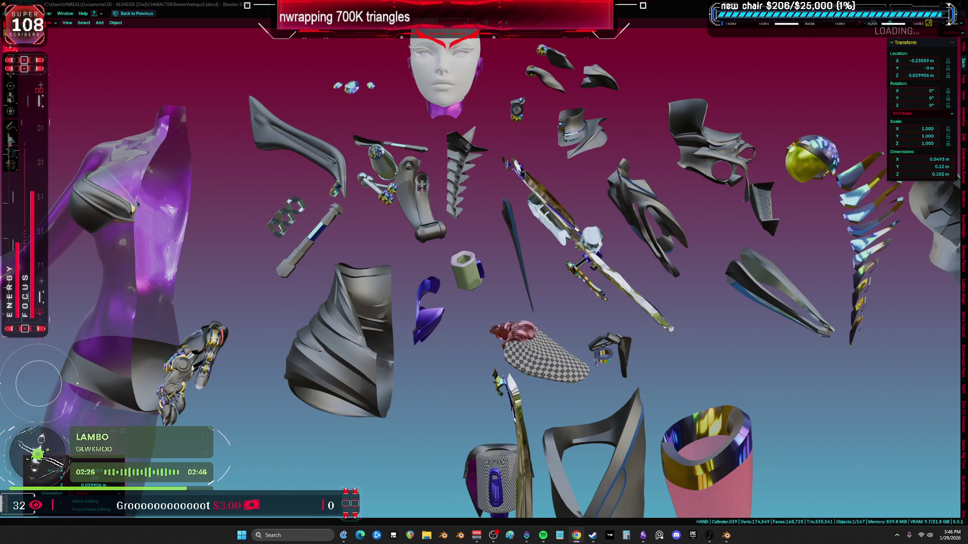
key(super+shift+s)
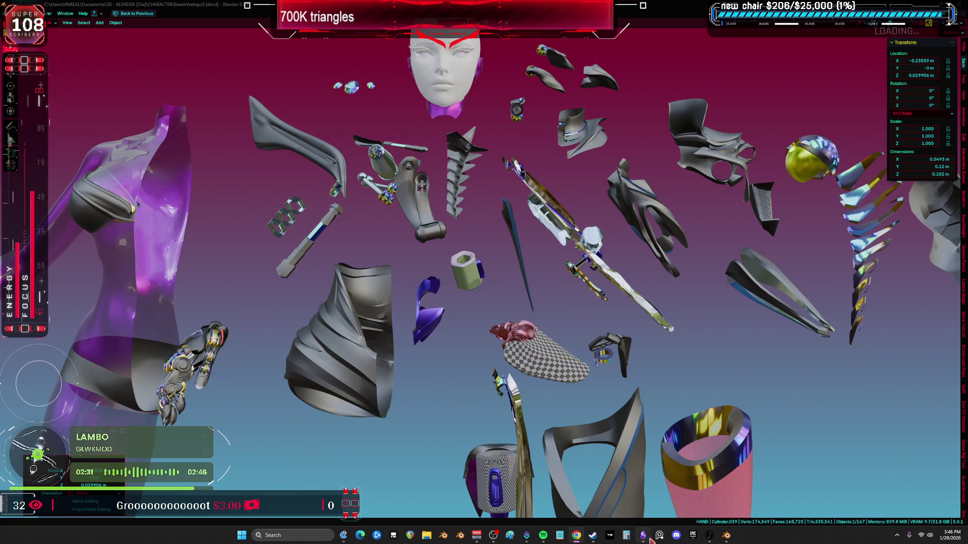
Step: Paste the captured chat screenshot into the Obsidian canvas beneath the other cards, then return to Blender
click(643, 535)
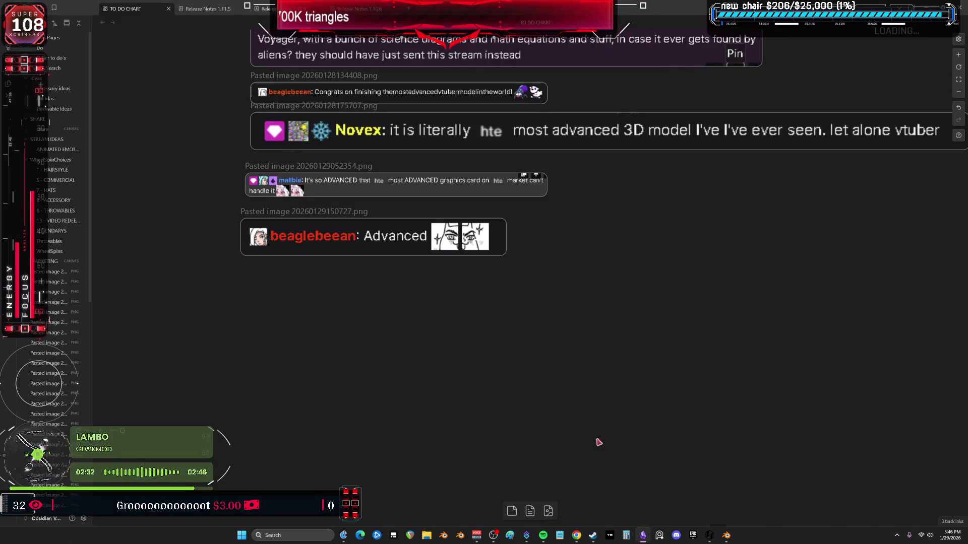
scroll(453, 294, down, 1)
key(ctrl+v)
mouse_move(611, 290)
mouse_down()
mouse_move(443, 277)
mouse_move(340, 250)
mouse_up()
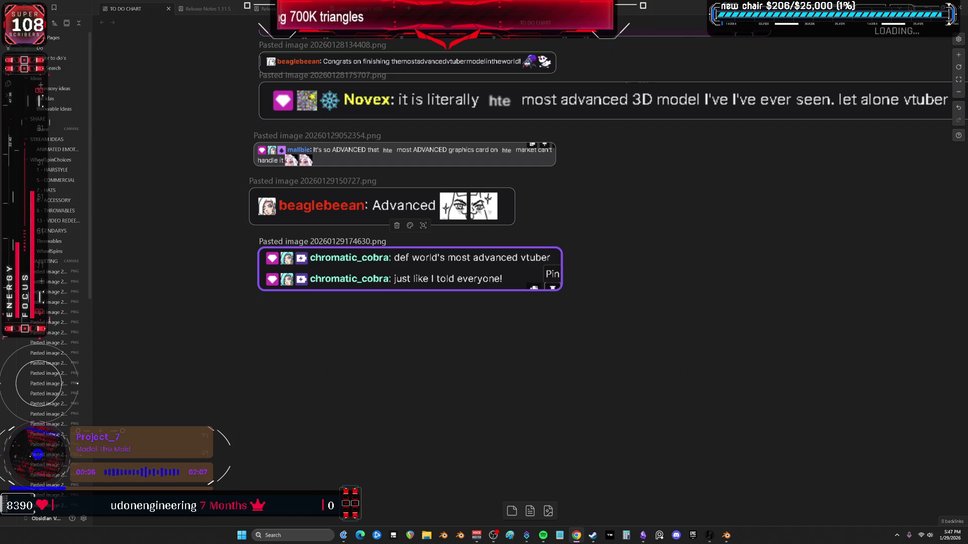
click(726, 535)
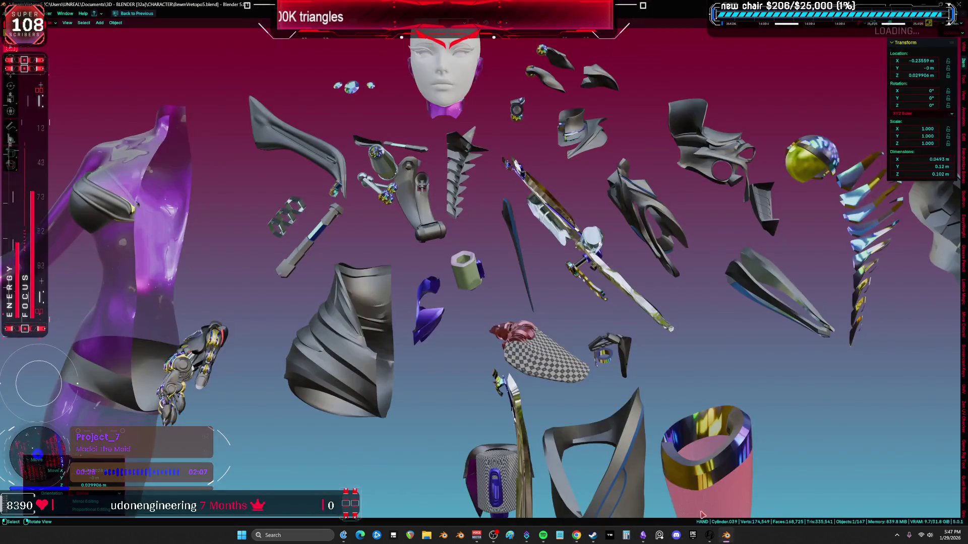
Step: Check the spread-out parts from the front view, then select the ear piece
mouse_move(583, 357)
middle_down()
mouse_move(574, 317)
mouse_move(623, 343)
mouse_move(614, 329)
mouse_move(524, 306)
middle_up()
key(KP_1)
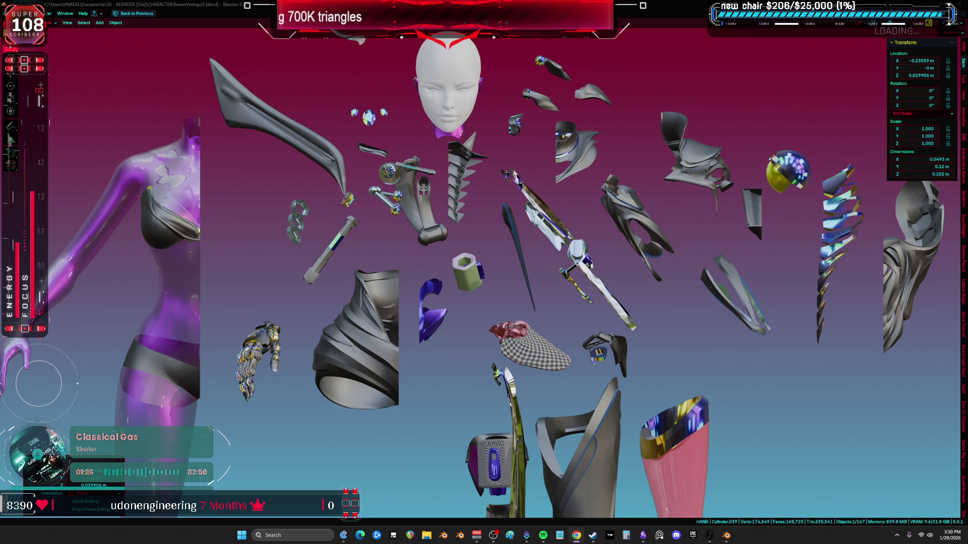
middle_drag(384, 121, 413, 112)
click(414, 112)
Step: Frame the ear and assign the _MATCAP_WHITE material to all of its geometry
key(KP_Decimal)
key(alt+z)
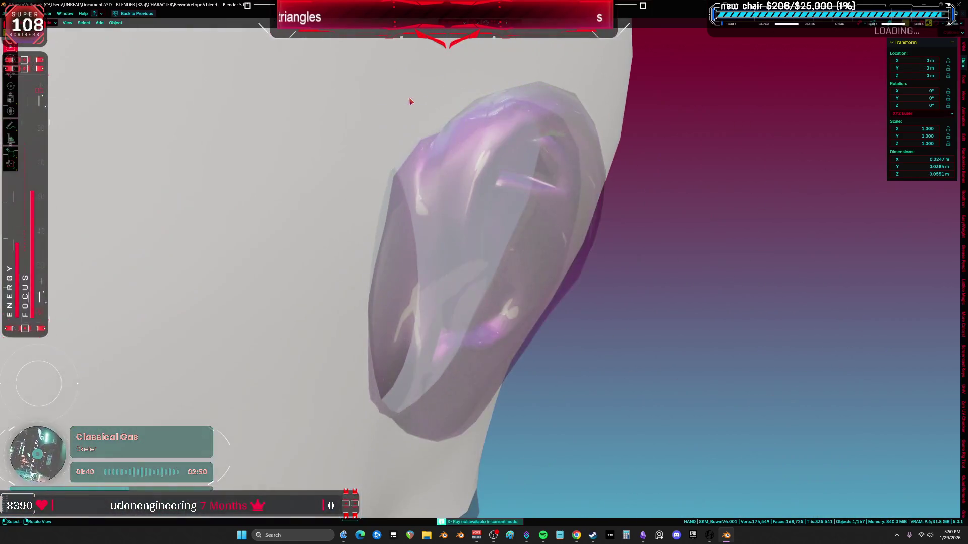
key(Tab)
key(a)
key(ctrl+space)
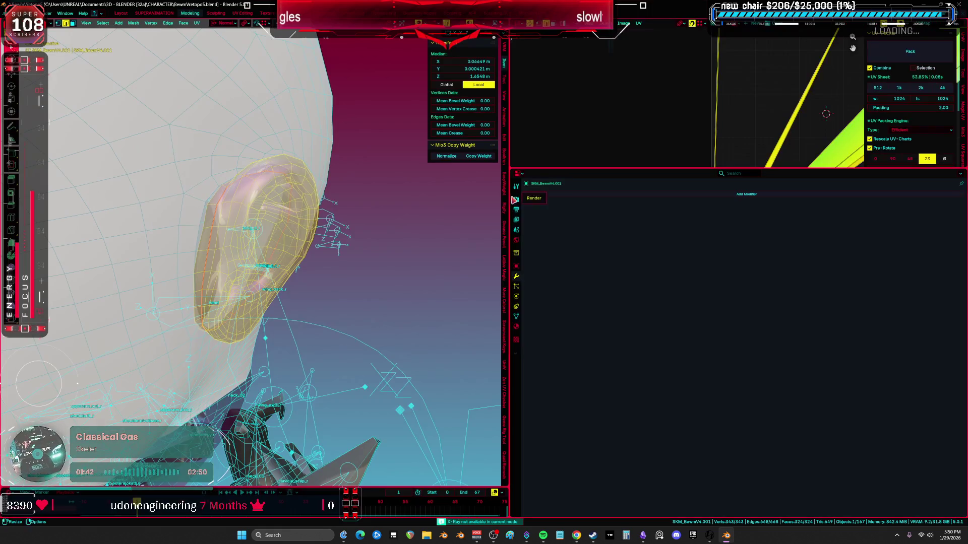
click(516, 326)
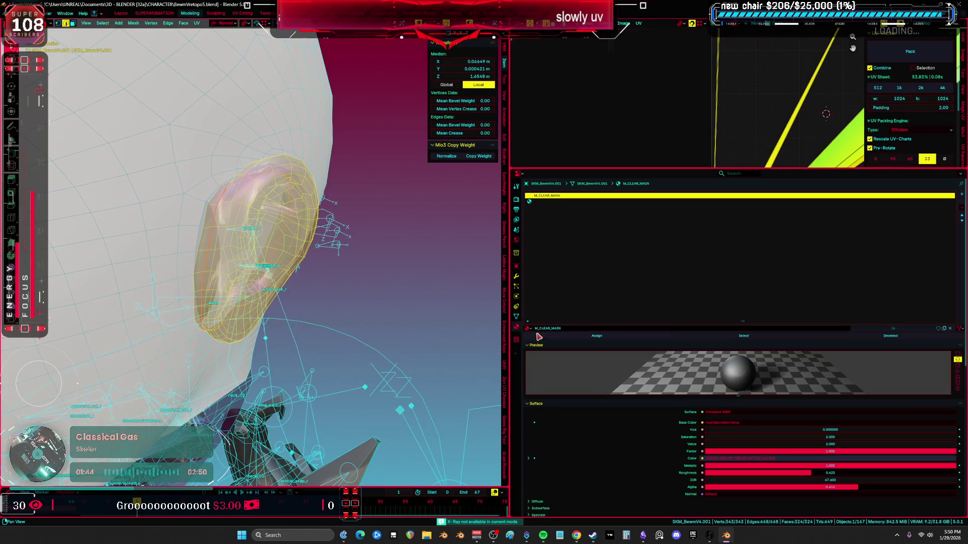
click(528, 328)
scroll(575, 342, down, 8)
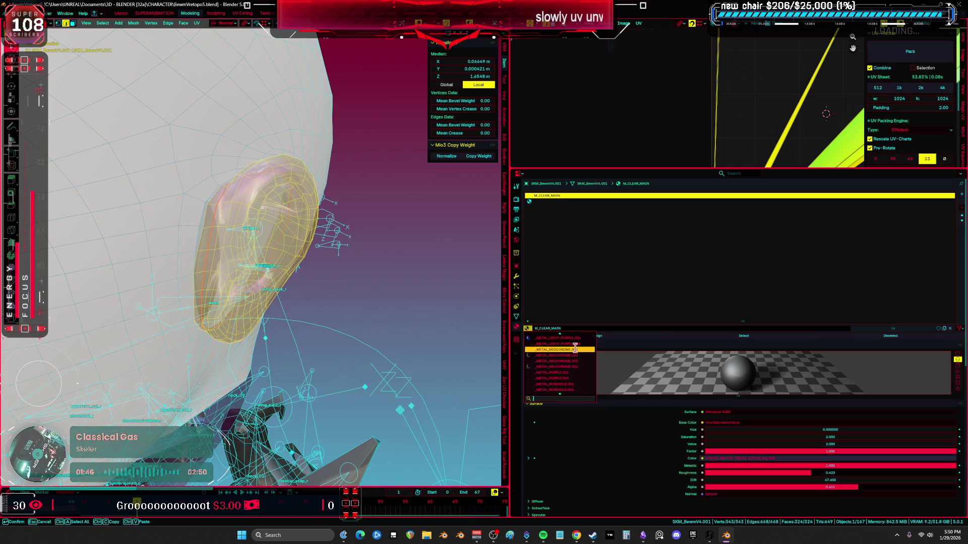
click(573, 355)
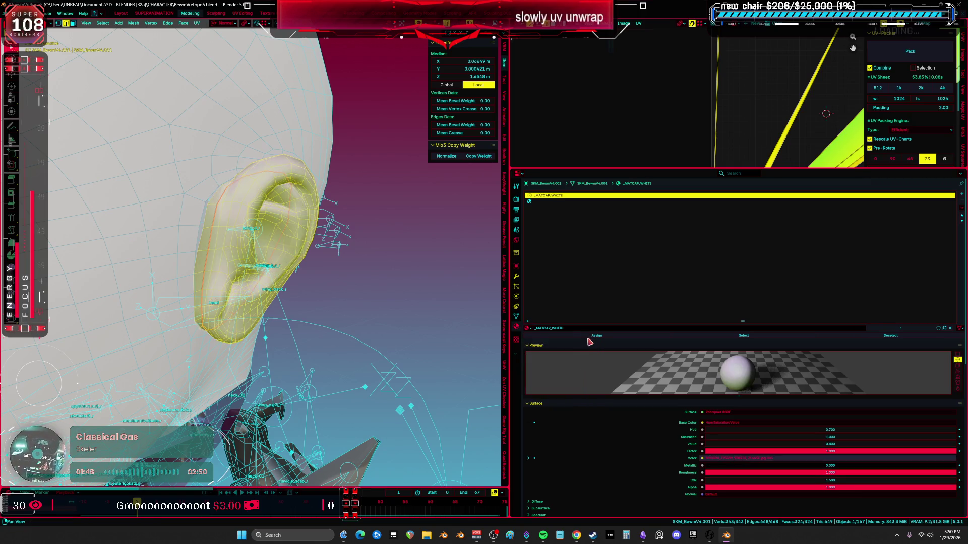
Step: Isolate the head in local view with wireframe shading, then select the head mesh for editing
key(ctrl+space)
mouse_move(418, 313)
middle_down()
mouse_move(479, 327)
mouse_move(544, 318)
middle_up()
key(Tab)
key(shift+alt+z)
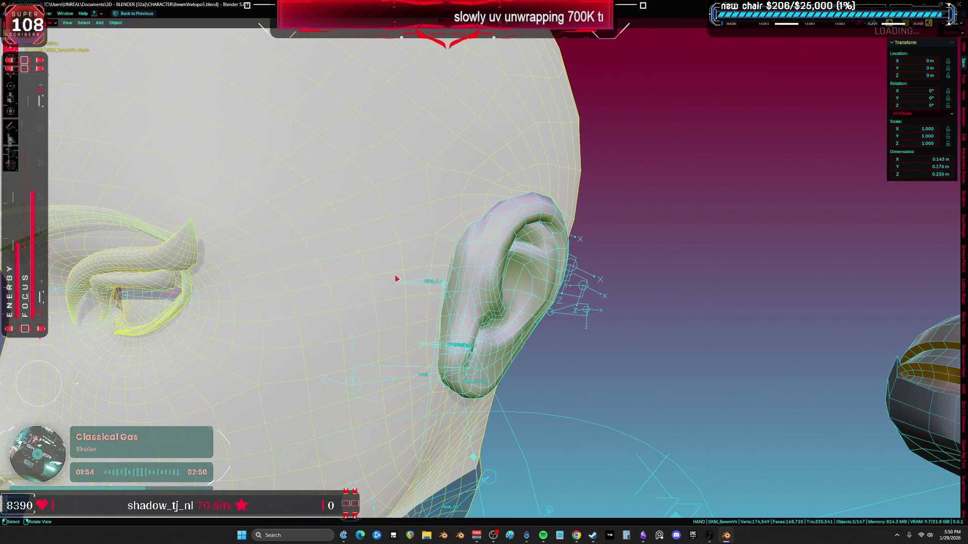
key(KP_Divide)
key(z)
key(shift+z)
middle_drag(396, 303, 556, 286)
key(shift+z)
scroll(557, 286, up, 3)
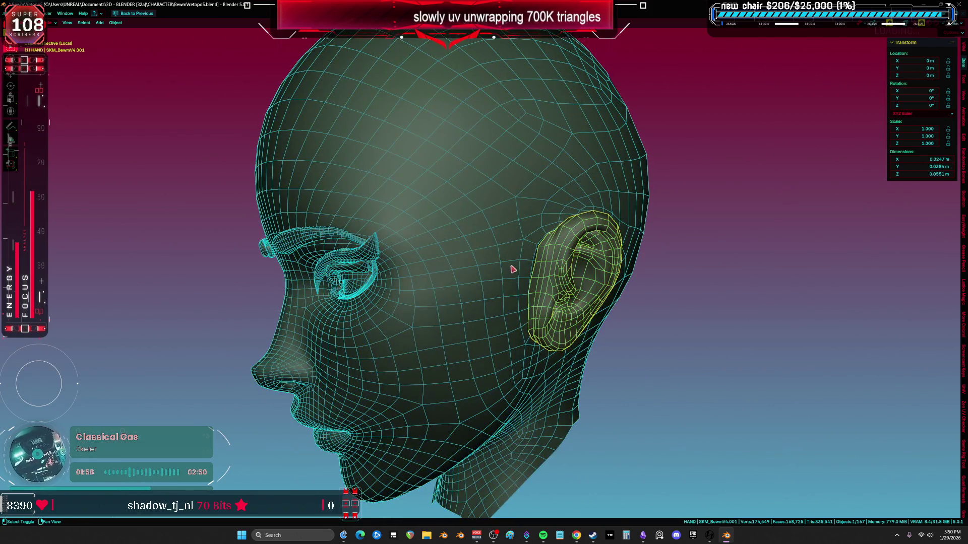
scroll(512, 267, up, 3)
click(534, 284)
key(Tab)
Step: Fill the gaps beside the ear seam with new faces, undoing the last fill
scroll(530, 215, up, 3)
key(alt+a)
click(519, 192)
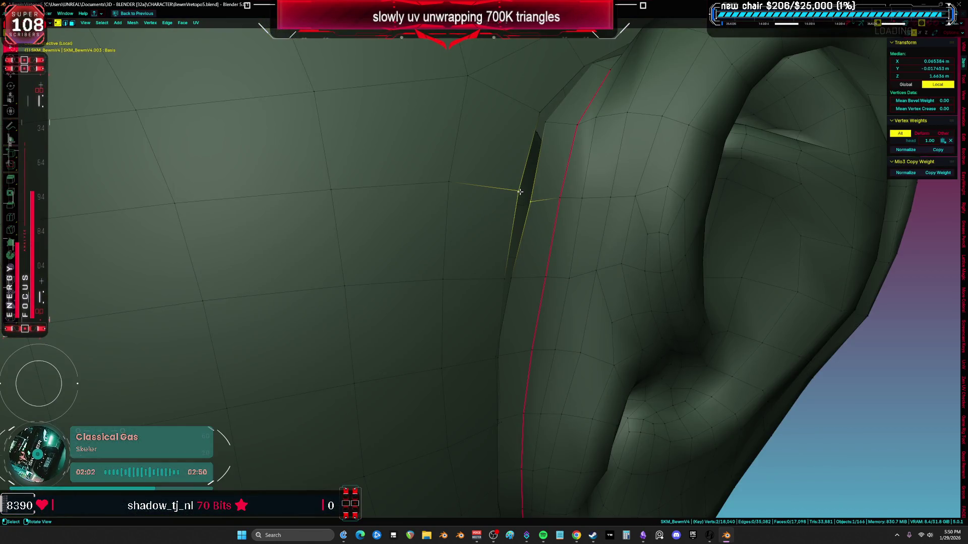
key(f)
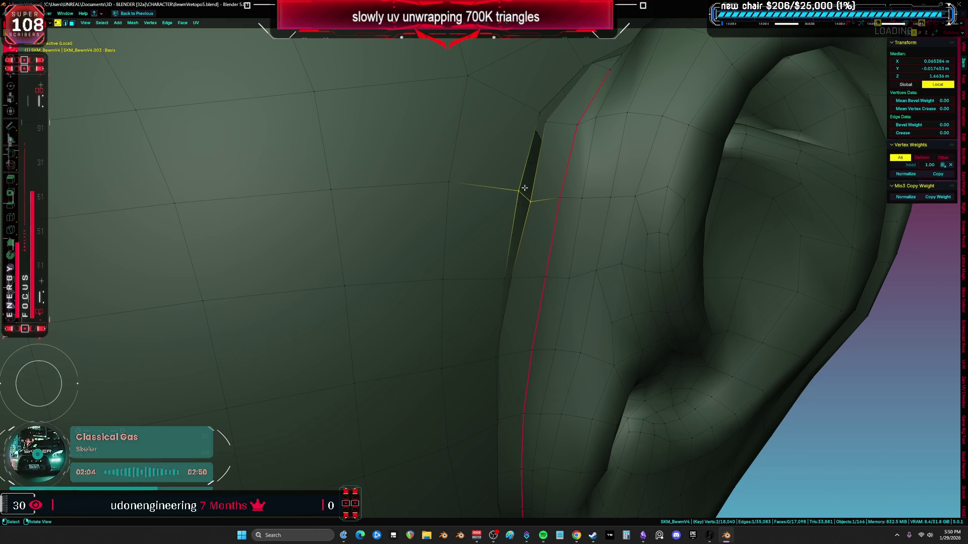
key(f)
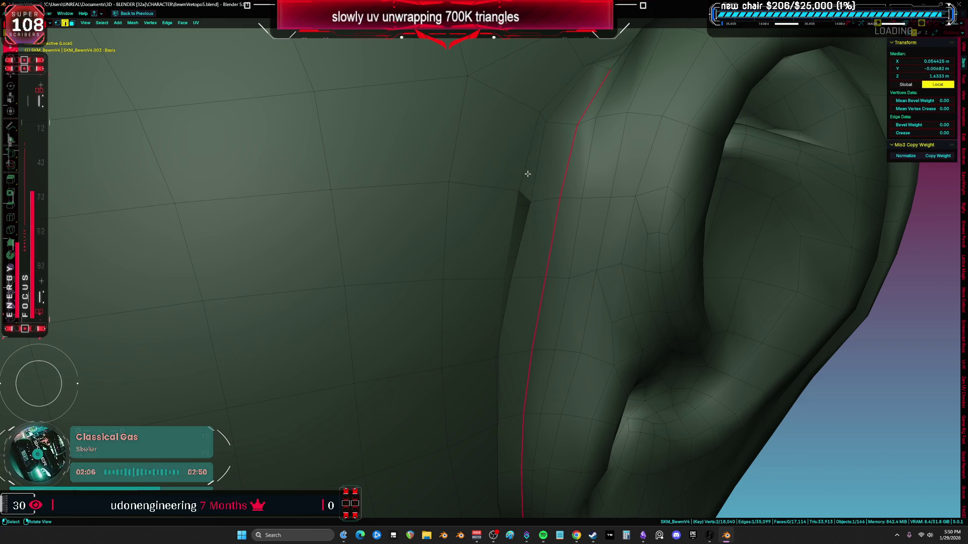
key(f)
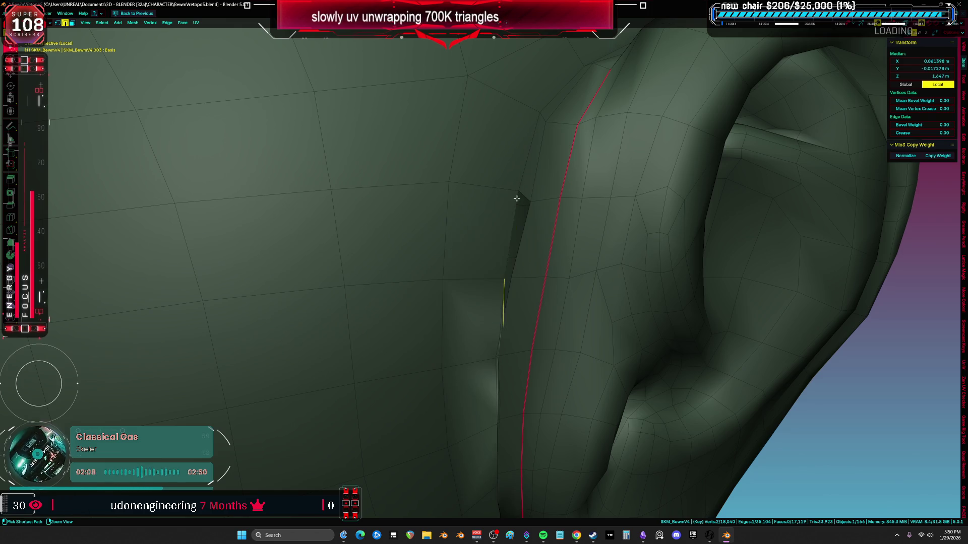
scroll(519, 202, down, 5)
mouse_move(519, 202)
middle_down()
mouse_move(518, 281)
mouse_move(487, 288)
mouse_move(554, 302)
mouse_move(458, 287)
middle_up()
key(ctrl+z)
key(ctrl+z)
key(ctrl+z)
key(a)
Step: Nudge a vertex by the ear seam slightly upward
mouse_move(395, 288)
middle_down()
mouse_move(292, 272)
mouse_move(290, 232)
middle_up()
key(1)
click(286, 197)
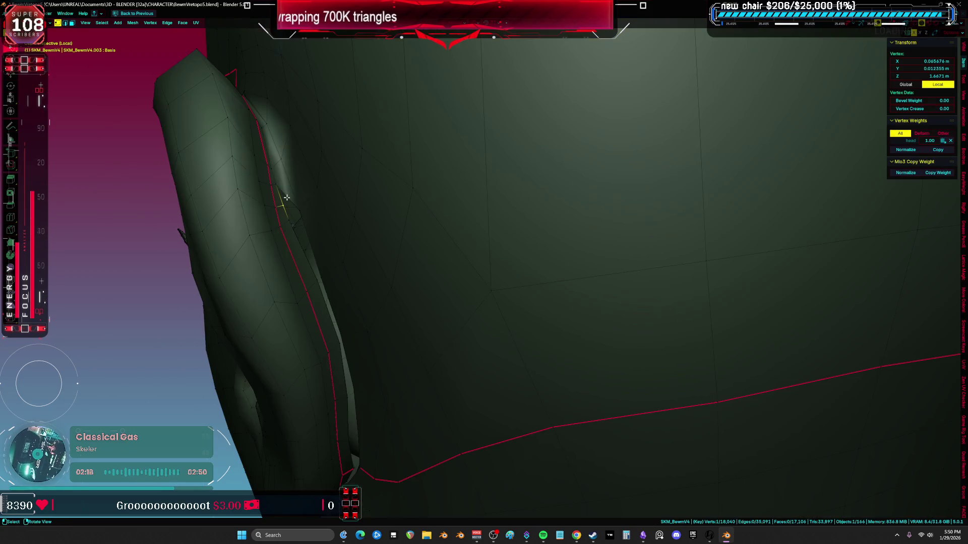
drag(287, 194, 299, 203)
Step: Select edges along the seam and fill the gap, then undo those fills
key(2)
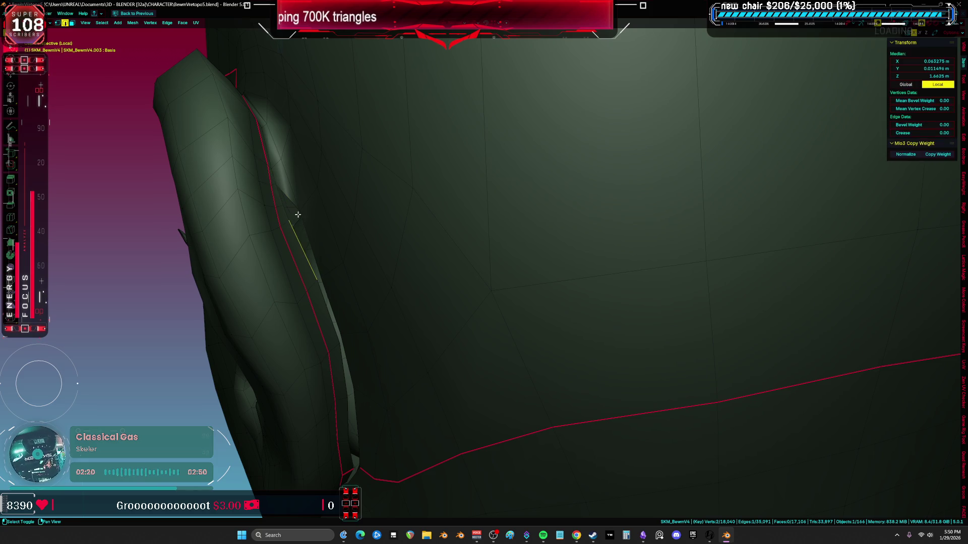
click(309, 242)
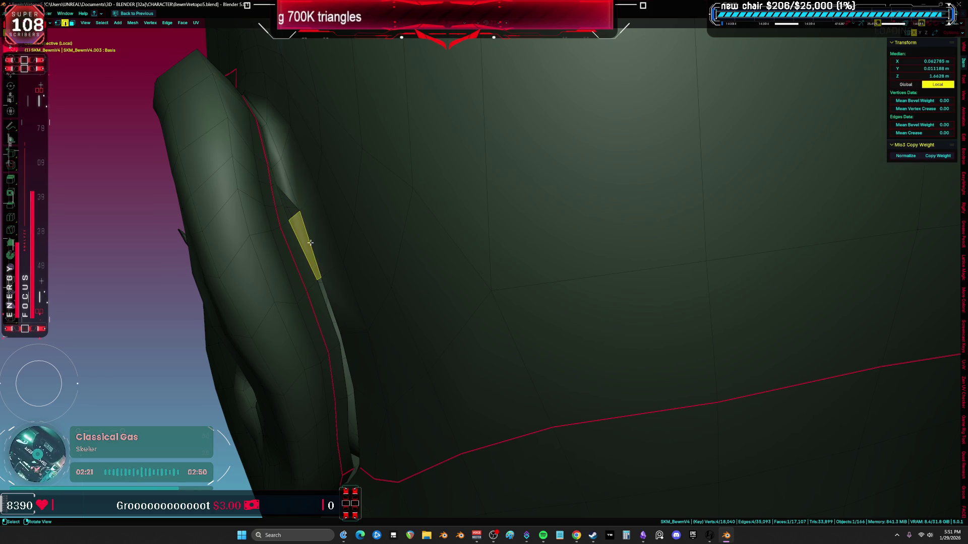
click(318, 280)
mouse_move(334, 288)
middle_down()
mouse_move(351, 300)
mouse_move(358, 283)
mouse_move(443, 282)
middle_up()
key(f)
key(f)
key(f)
mouse_move(474, 250)
middle_down()
mouse_move(510, 207)
mouse_move(483, 284)
middle_up()
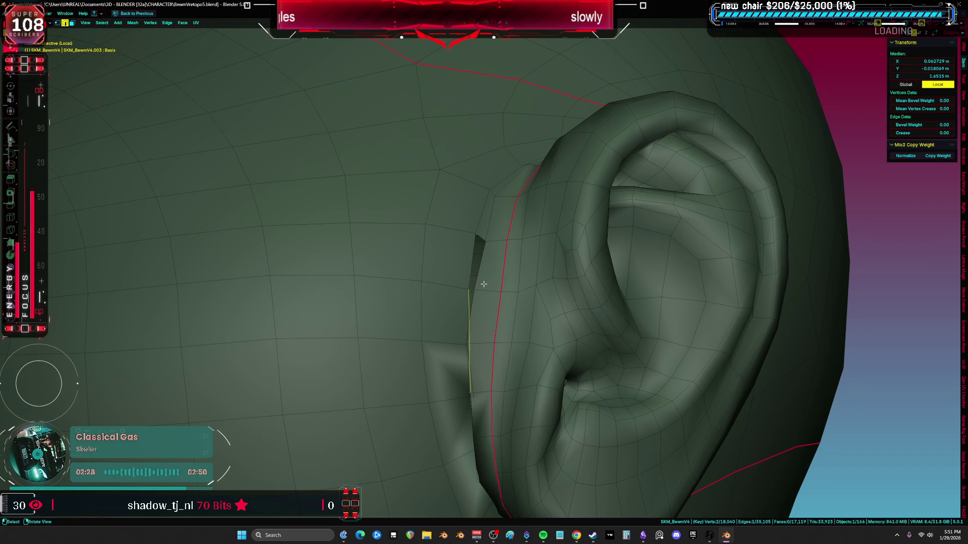
key(ctrl+z)
key(ctrl+z)
scroll(562, 328, down, 5)
key(ctrl+z)
middle_drag(561, 328, 545, 317)
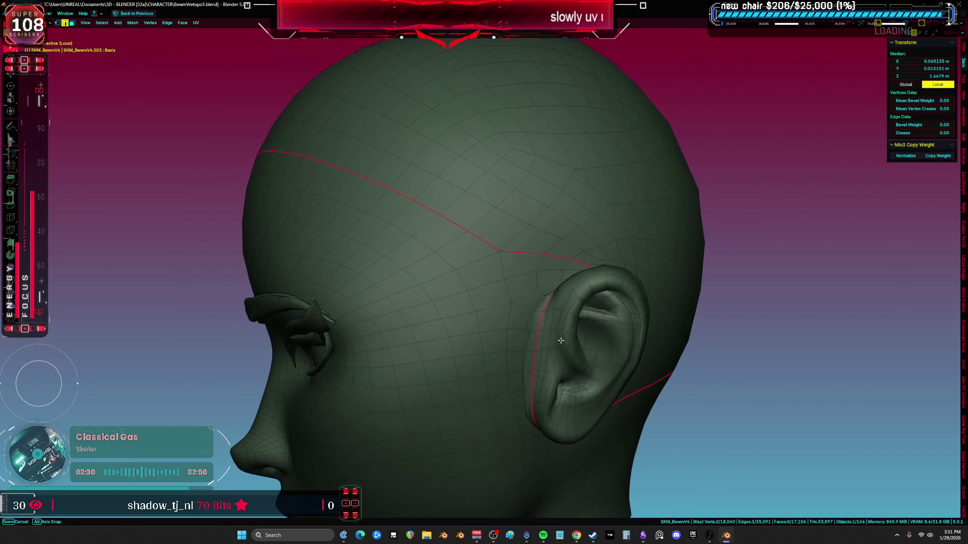
scroll(534, 308, up, 3)
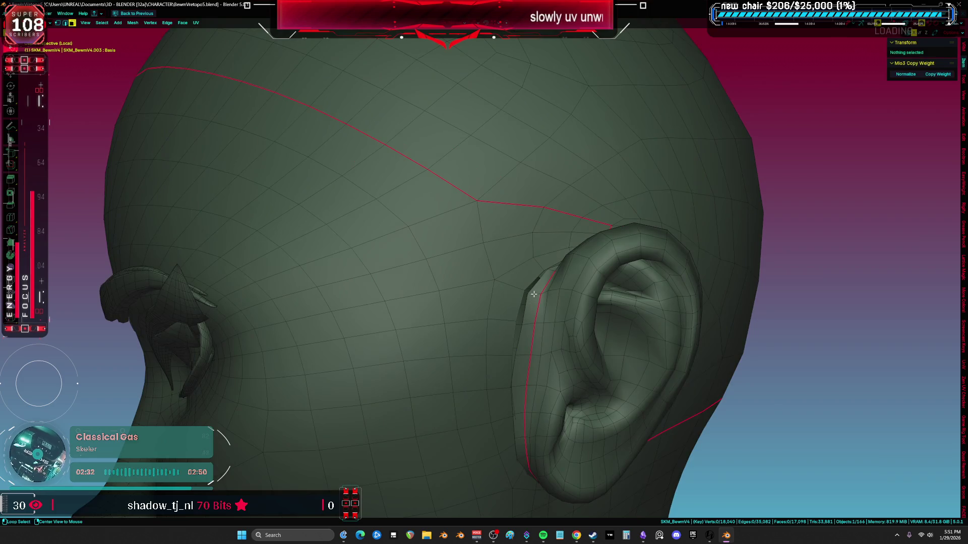
Step: Delete the seam-bounded strip of faces behind the ear
key(l)
mouse_move(534, 309)
middle_down()
mouse_move(465, 304)
mouse_move(460, 267)
mouse_move(465, 277)
mouse_move(357, 227)
mouse_move(408, 264)
mouse_move(398, 267)
mouse_move(404, 283)
middle_up()
key(x)
click(464, 291)
Step: Fill two faces by the ear seam from a selected edge
key(a)
key(alt+a)
click(411, 266)
key(f)
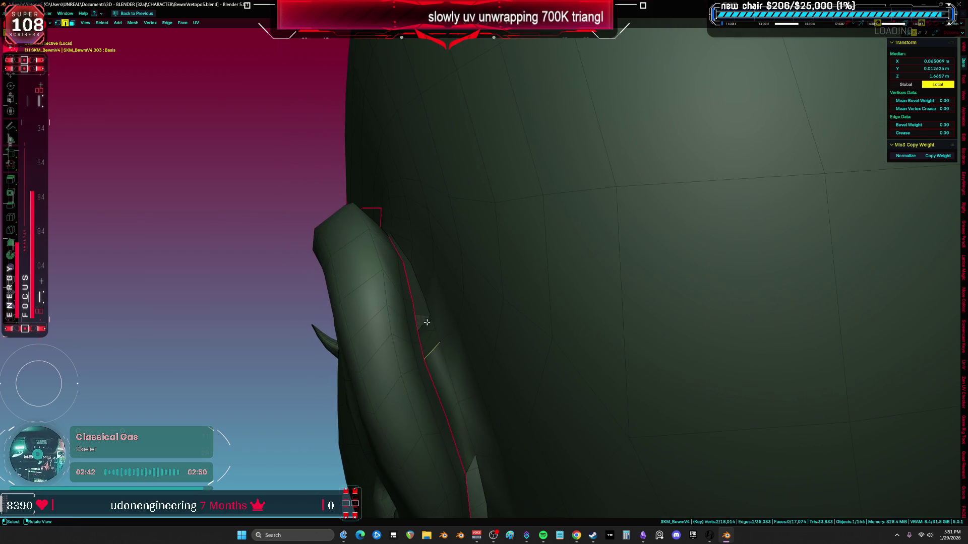
key(a)
middle_drag(422, 320, 416, 317)
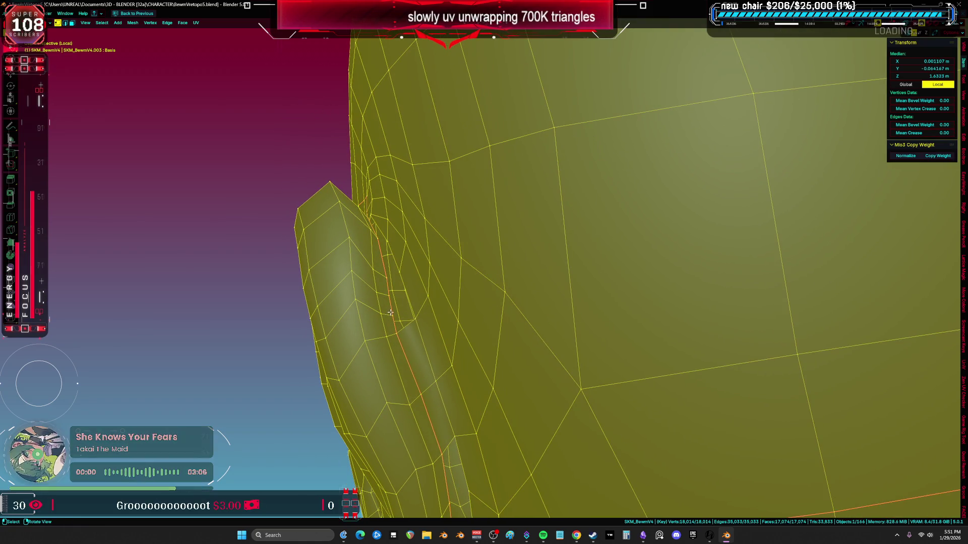
click(402, 327)
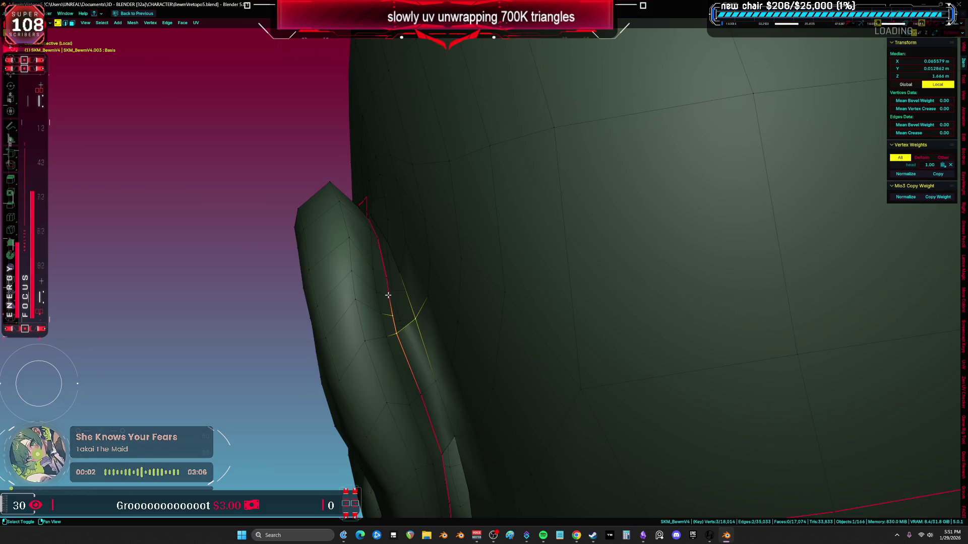
key(a)
mouse_move(403, 297)
middle_down()
mouse_move(407, 290)
mouse_move(422, 299)
middle_up()
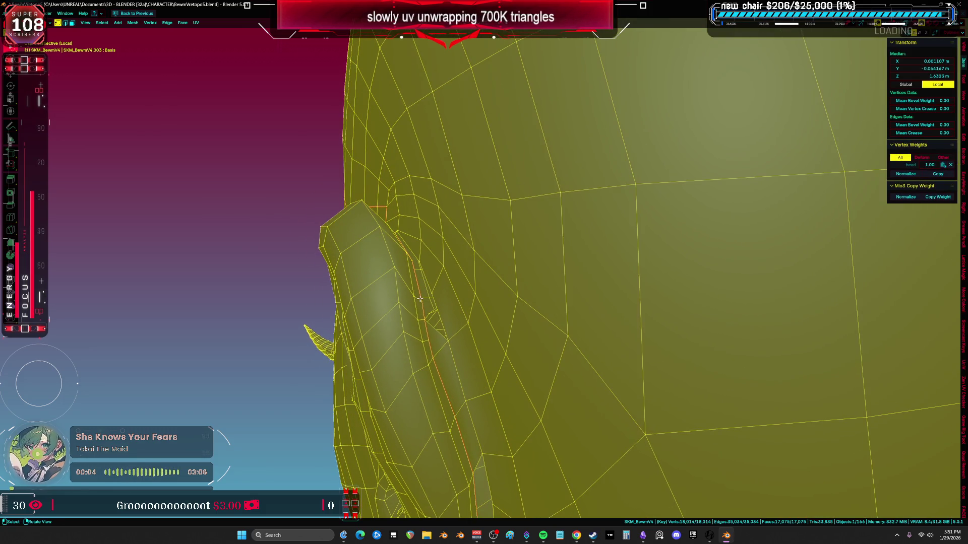
click(420, 299)
click(427, 296)
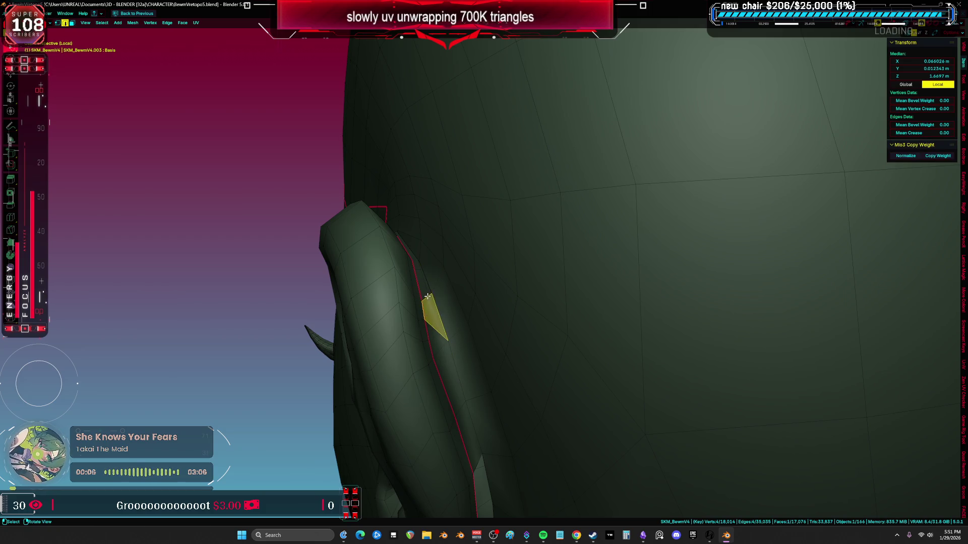
key(a)
mouse_move(427, 296)
middle_down()
mouse_move(430, 337)
mouse_move(478, 356)
mouse_move(553, 350)
mouse_move(566, 337)
mouse_move(565, 351)
mouse_move(540, 244)
mouse_move(549, 240)
mouse_move(518, 235)
mouse_move(514, 203)
mouse_move(471, 231)
mouse_move(495, 247)
mouse_move(478, 272)
mouse_move(476, 227)
mouse_move(463, 249)
mouse_move(526, 226)
middle_up()
click(430, 337)
scroll(549, 240, down, 2)
key(a)
key(2)
click(493, 252)
key(a)
click(489, 212)
Step: Slide and move two vertices beneath the ear into better positions
key(g)
key(g)
key(Escape)
key(1)
click(580, 204)
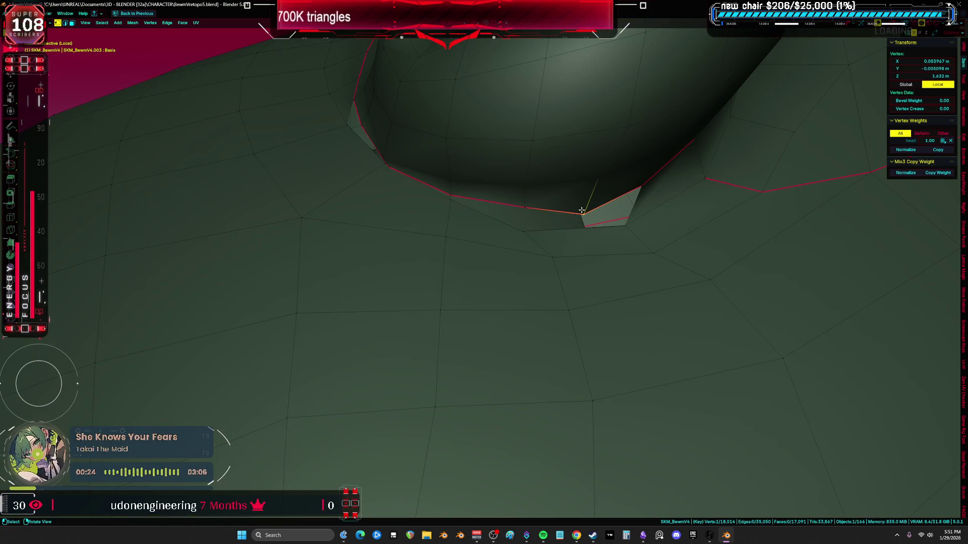
key(g)
key(g)
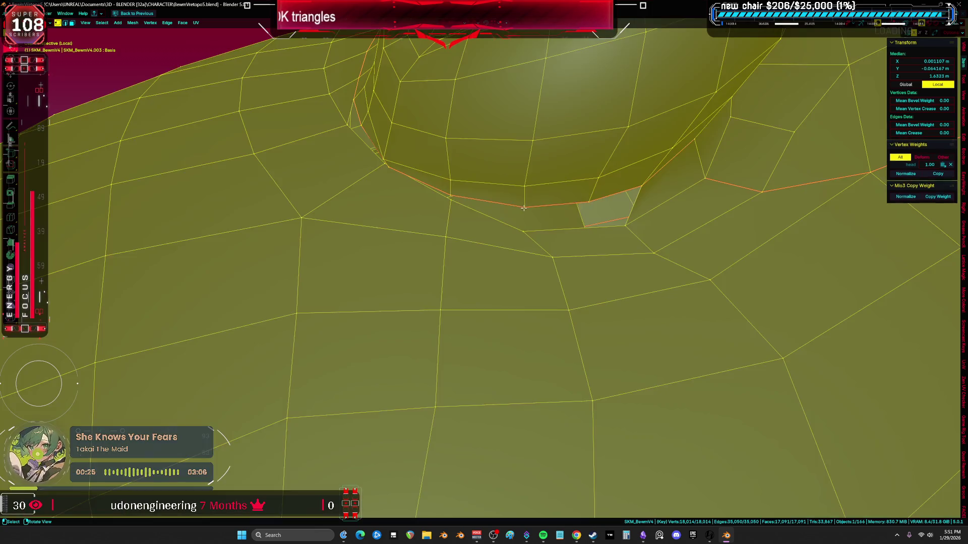
middle_drag(586, 196, 504, 206)
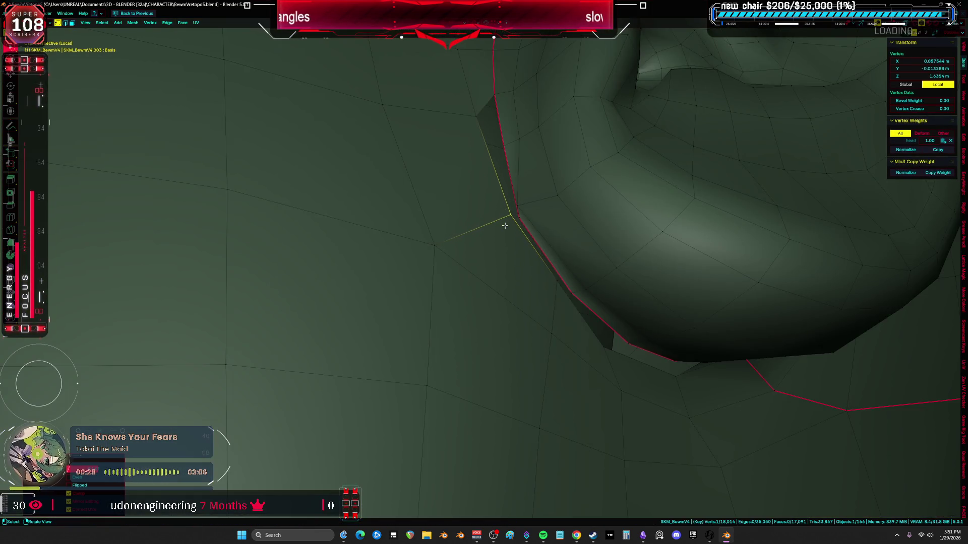
click(509, 216)
key(a)
click(512, 209)
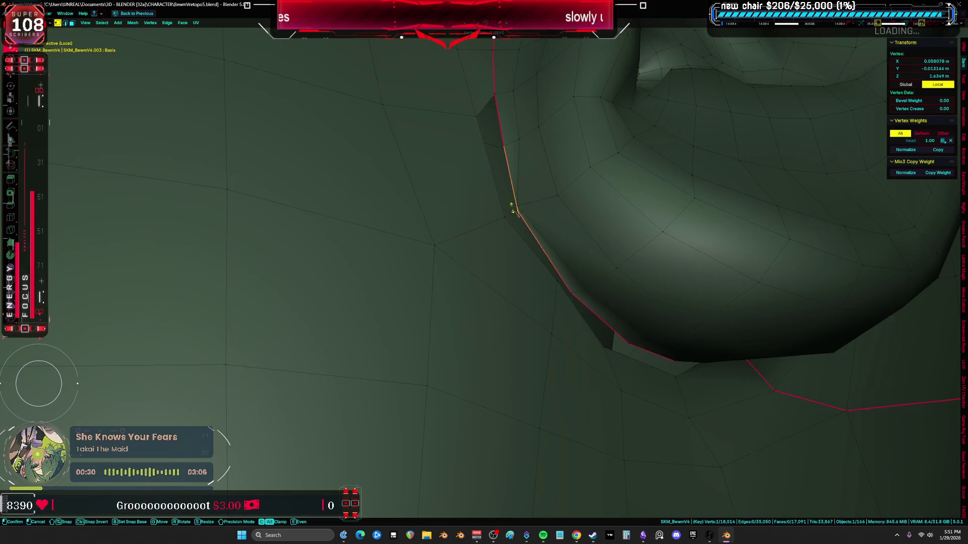
key(g)
click(506, 207)
Step: Select the edge loop around the ear base
key(a)
click(518, 205)
key(a)
scroll(529, 204, down, 8)
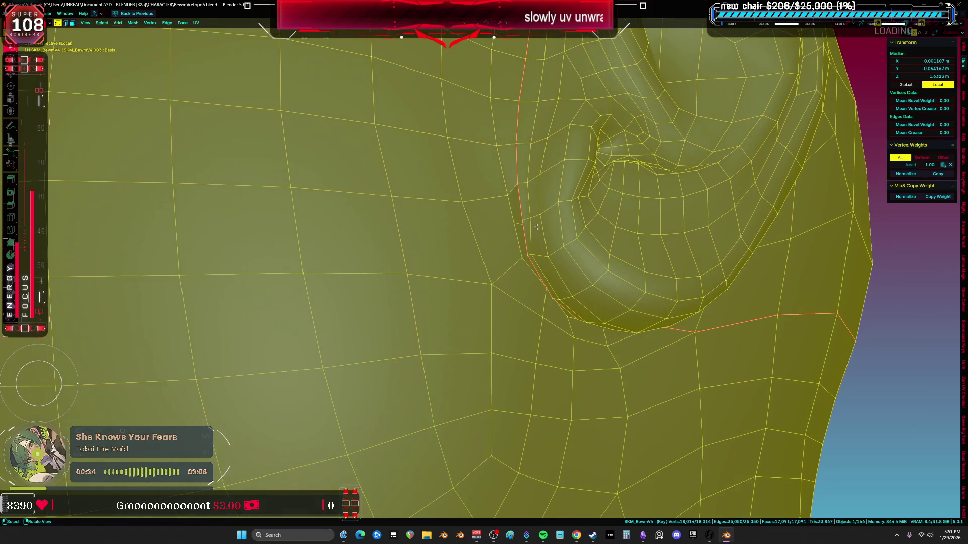
mouse_move(524, 216)
middle_down()
mouse_move(497, 214)
mouse_move(499, 167)
mouse_move(486, 182)
mouse_move(464, 168)
middle_up()
scroll(479, 192, up, 5)
click(473, 199)
key(alt+a)
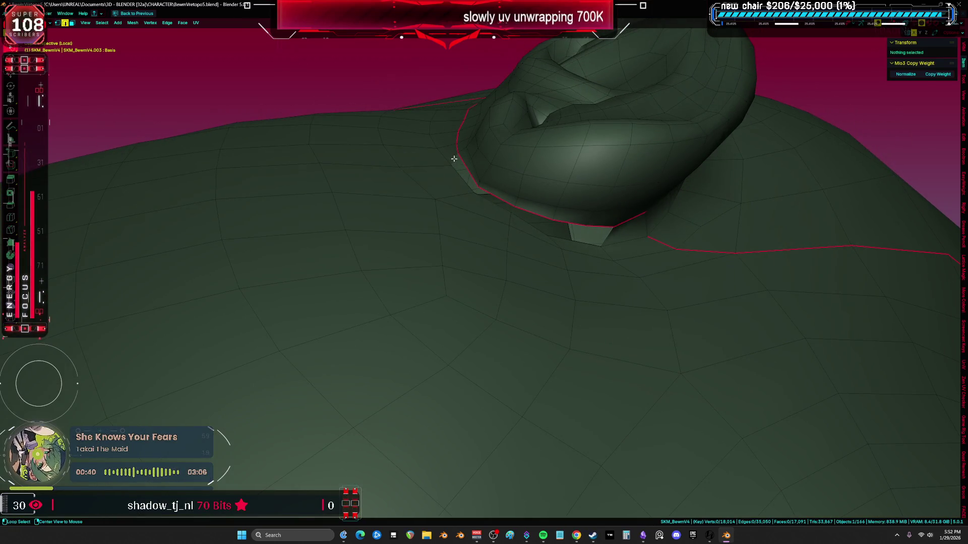
alt+click(454, 158)
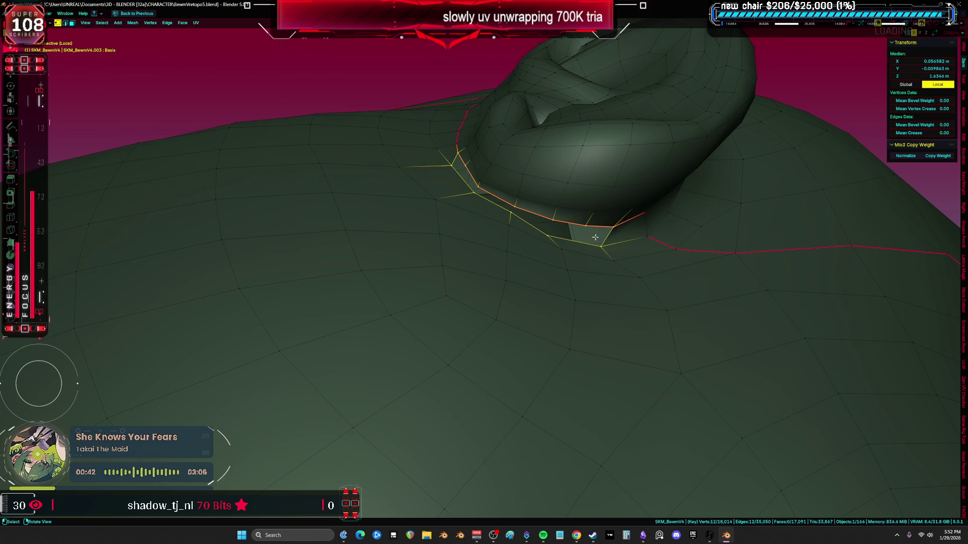
Step: Try an edge slide on the shortest path between two vertices beside the ear, then undo it
middle_drag(512, 204, 499, 217)
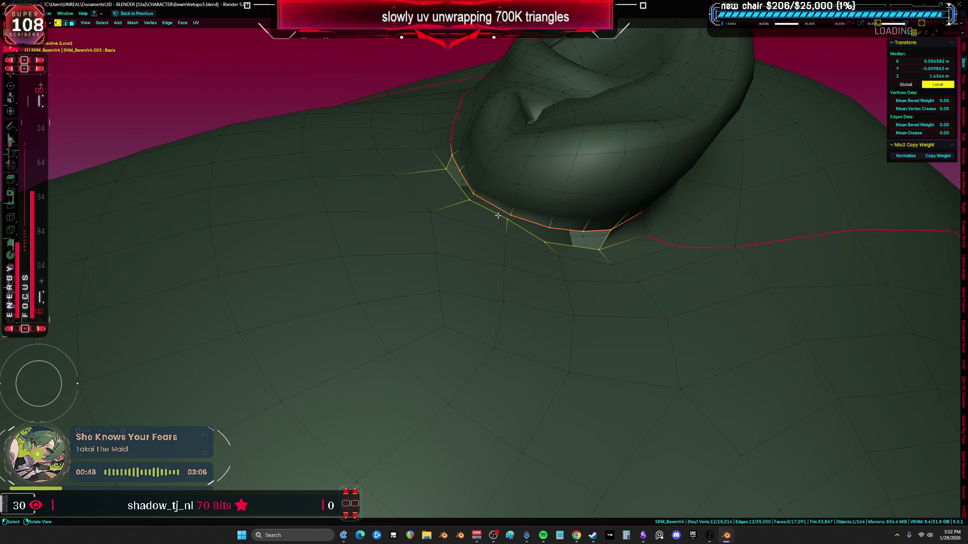
click(446, 168)
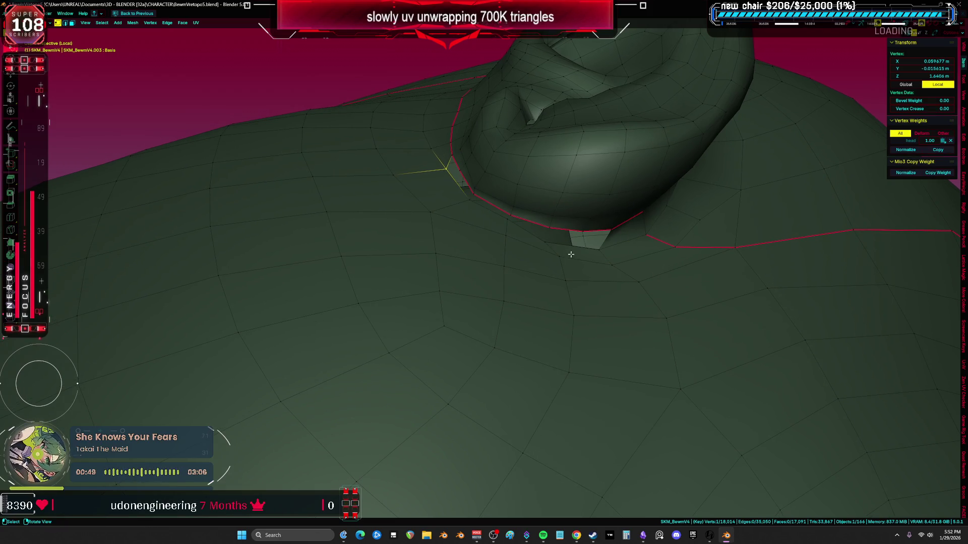
ctrl+click(599, 250)
key(g)
key(g)
click(616, 324)
key(ctrl+z)
Step: Slide a vertex near the ear slightly to even out the seam
middle_drag(536, 263, 451, 175)
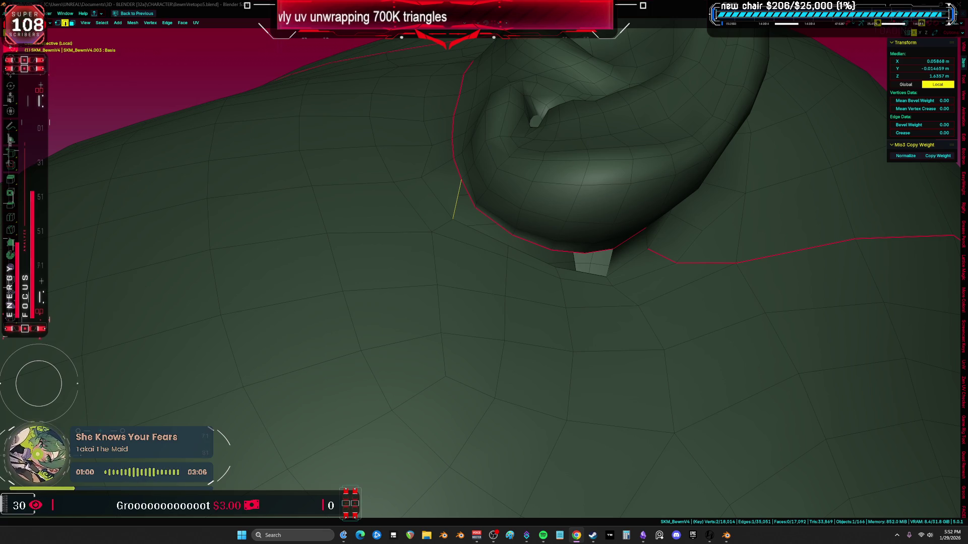
mouse_move(786, 359)
middle_down()
mouse_move(536, 273)
mouse_move(492, 194)
mouse_move(497, 255)
mouse_move(483, 262)
mouse_move(505, 228)
mouse_move(455, 265)
mouse_move(518, 291)
mouse_move(469, 257)
mouse_move(544, 259)
mouse_move(644, 283)
mouse_move(607, 294)
middle_up()
key(1)
click(479, 276)
key(g)
key(g)
click(477, 279)
key(a)
Step: Move a cheek vertex beside the ear, then leave Edit Mode to view the shaded head
click(467, 257)
key(1)
key(a)
click(461, 252)
key(g)
click(456, 256)
key(a)
key(Tab)
scroll(606, 281, down, 3)
Step: Switch the head mesh back to Object Mode and then back into Edit Mode
scroll(564, 262, up, 5)
key(Tab)
key(ctrl+Tab)
click(492, 175)
scroll(492, 175, up, 2)
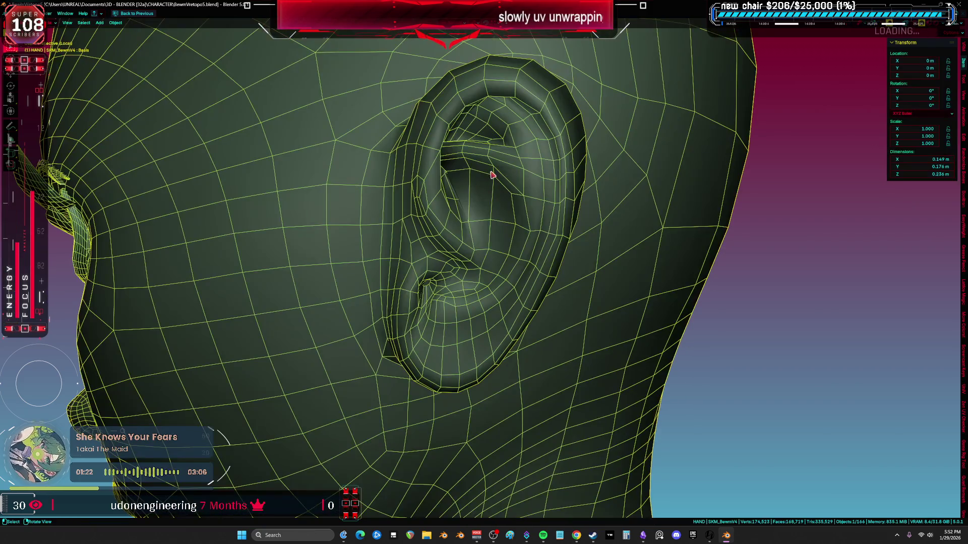
key(Tab)
Step: Pick out vertices behind and above the ear while orbiting around it
click(532, 173)
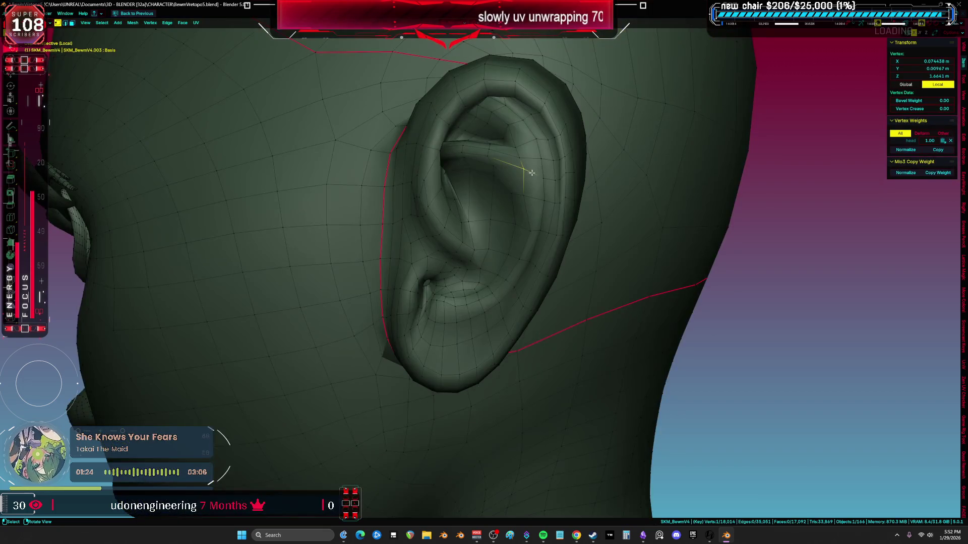
key(alt+a)
mouse_move(539, 177)
middle_down()
mouse_move(531, 171)
mouse_move(583, 167)
mouse_move(560, 147)
mouse_move(472, 185)
mouse_move(475, 164)
mouse_move(466, 285)
mouse_move(451, 293)
mouse_move(478, 318)
mouse_move(480, 281)
middle_up()
key(a)
click(461, 284)
shift+click(470, 285)
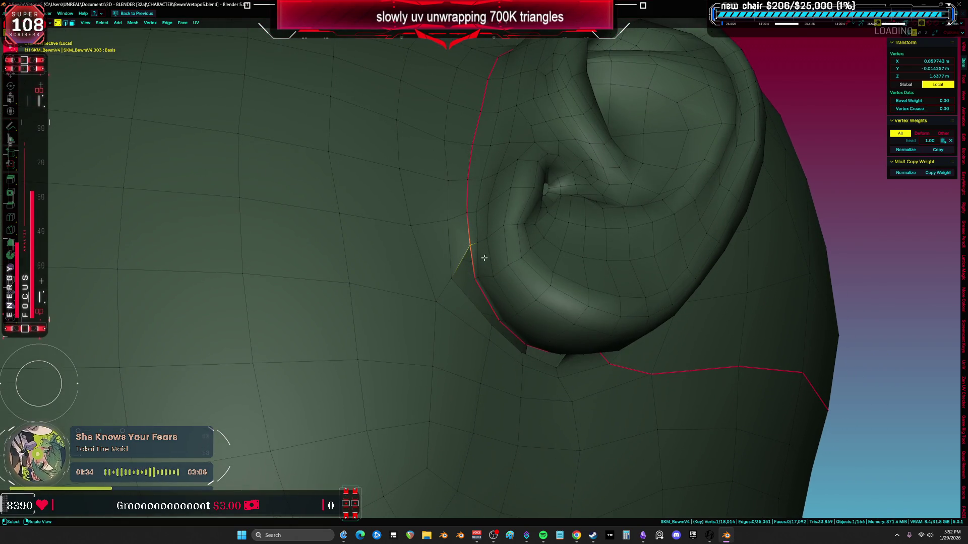
shift+click(460, 267)
mouse_move(489, 287)
middle_down()
mouse_move(475, 285)
mouse_move(486, 237)
mouse_move(475, 212)
mouse_move(447, 295)
mouse_move(444, 348)
mouse_move(426, 252)
middle_up()
click(483, 246)
Step: Select the strip of faces below the ear and delete those faces
key(3)
shift+click(471, 208)
key(1)
key(alt+a)
key(3)
click(444, 347)
shift+click(419, 275)
shift+click(474, 303)
shift+click(514, 316)
mouse_move(529, 318)
middle_down()
mouse_move(539, 281)
mouse_move(527, 254)
mouse_move(459, 208)
mouse_move(453, 189)
middle_up()
shift+click(539, 281)
shift+click(526, 254)
right_click(498, 229)
click(501, 231)
Step: Grid Fill between the hole's two border loops with Offset 2
key(2)
alt+click(453, 189)
alt+shift+click(383, 216)
right_click(454, 217)
mouse_move(383, 217)
middle_down()
mouse_move(454, 217)
mouse_move(527, 235)
mouse_move(261, 398)
middle_up()
click(454, 216)
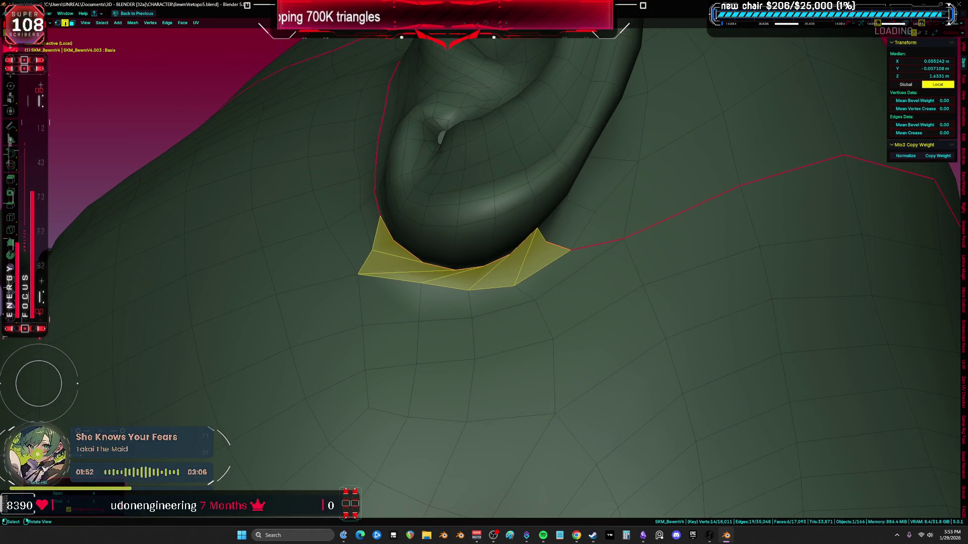
click(104, 502)
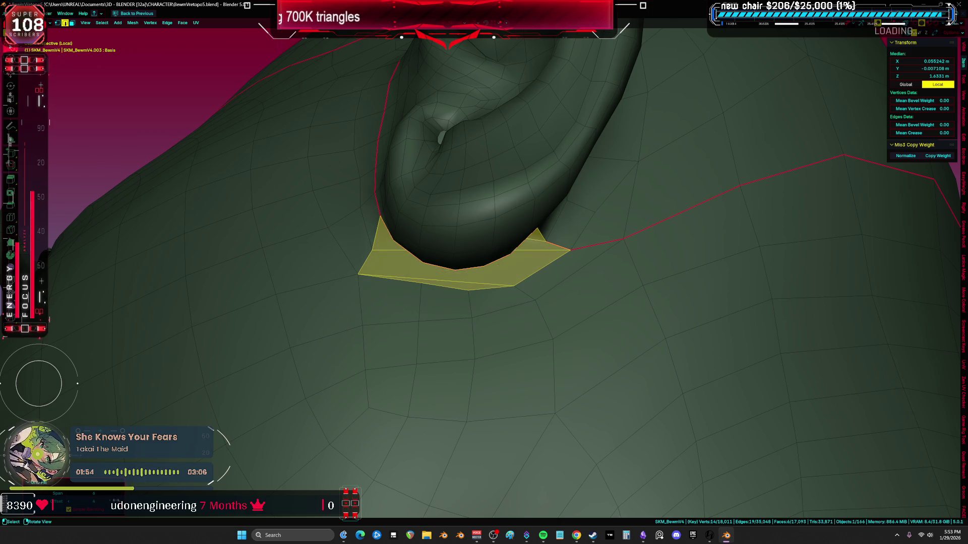
Step: Check the filled area by selecting faces along the ear seam, then select the whole mesh
mouse_move(398, 254)
middle_down()
mouse_move(389, 345)
mouse_move(419, 360)
mouse_move(356, 328)
mouse_move(283, 395)
mouse_move(359, 367)
middle_up()
click(599, 363)
mouse_move(600, 363)
middle_down()
mouse_move(613, 380)
mouse_move(628, 376)
mouse_move(618, 345)
mouse_move(432, 317)
mouse_move(411, 283)
mouse_move(410, 242)
mouse_move(423, 227)
middle_up()
key(3)
shift+click(429, 228)
shift+click(504, 260)
shift+click(585, 295)
mouse_move(584, 295)
middle_down()
mouse_move(455, 245)
mouse_move(456, 291)
middle_up()
key(alt+a)
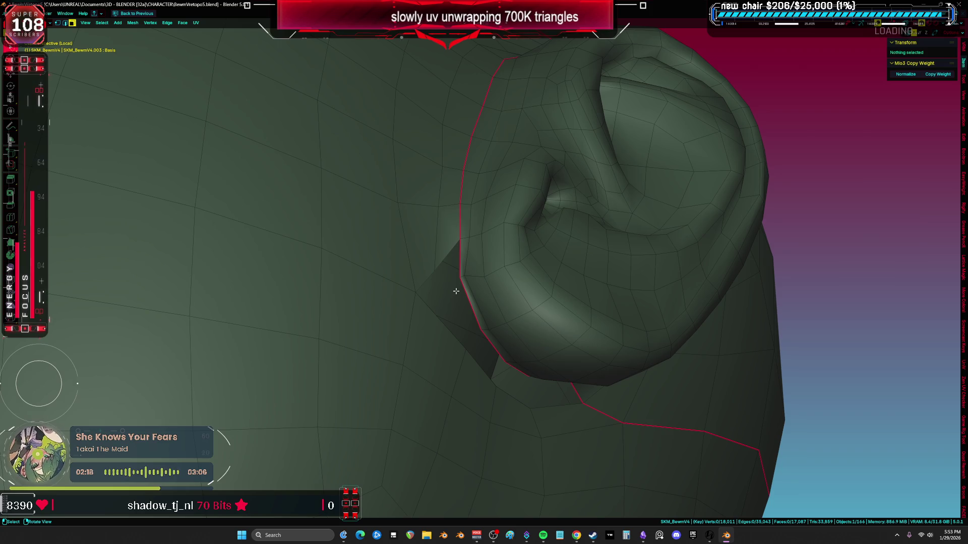
scroll(411, 301, down, 3)
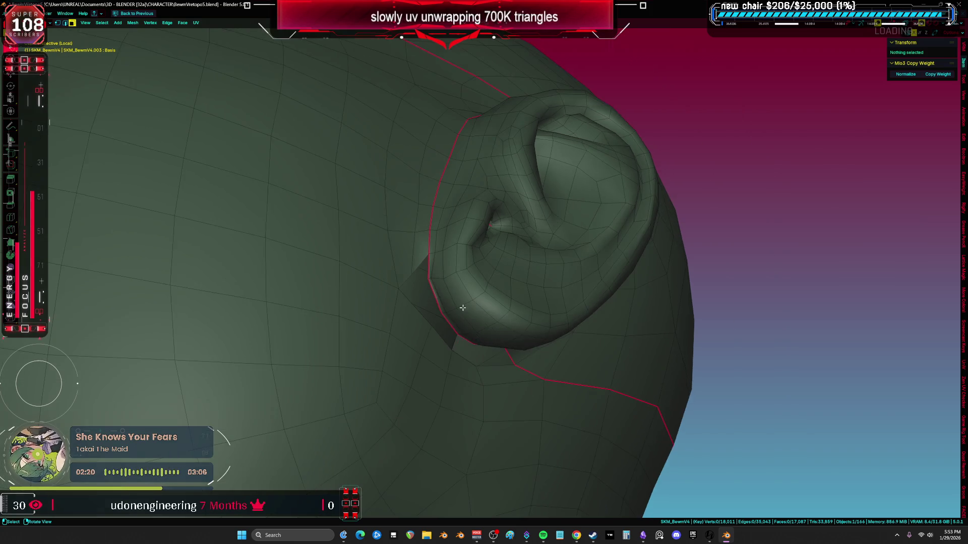
key(a)
mouse_move(453, 305)
middle_down()
mouse_move(566, 346)
mouse_move(670, 349)
mouse_move(559, 353)
mouse_move(504, 335)
middle_up()
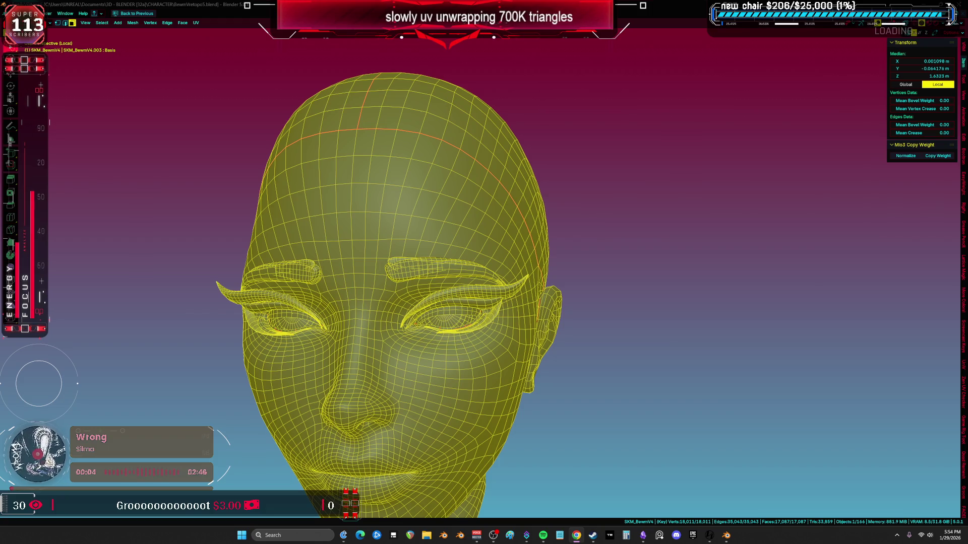
mouse_move(342, 290)
middle_down()
mouse_move(444, 302)
mouse_move(469, 317)
mouse_move(456, 309)
middle_up()
scroll(463, 313, up, 5)
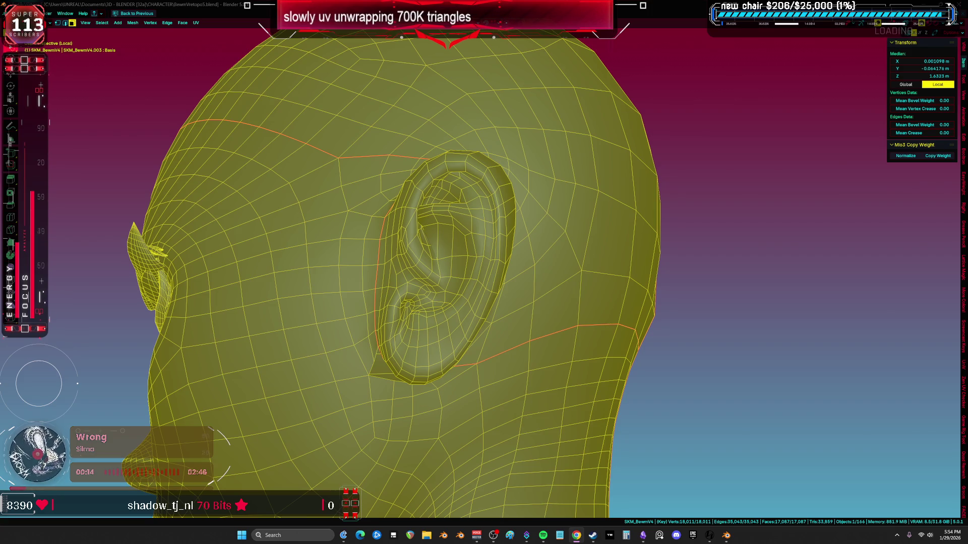
click(604, 327)
Step: Select an edge below the ear, then slide a vertex beside the ear along its edge
mouse_move(523, 353)
middle_down()
mouse_move(442, 237)
mouse_move(416, 333)
mouse_move(393, 168)
mouse_move(424, 254)
mouse_move(403, 292)
mouse_move(411, 263)
mouse_move(448, 262)
mouse_move(469, 366)
middle_up()
key(a)
key(alt+a)
key(a)
key(2)
key(alt+a)
click(385, 154)
key(a)
key(1)
key(alt+a)
click(385, 301)
key(g)
key(g)
click(404, 287)
Step: Vertex-slide another vertex beside the ear with Shift+V
key(alt+a)
click(460, 273)
shift+click(465, 291)
key(1)
scroll(455, 386, down, 2)
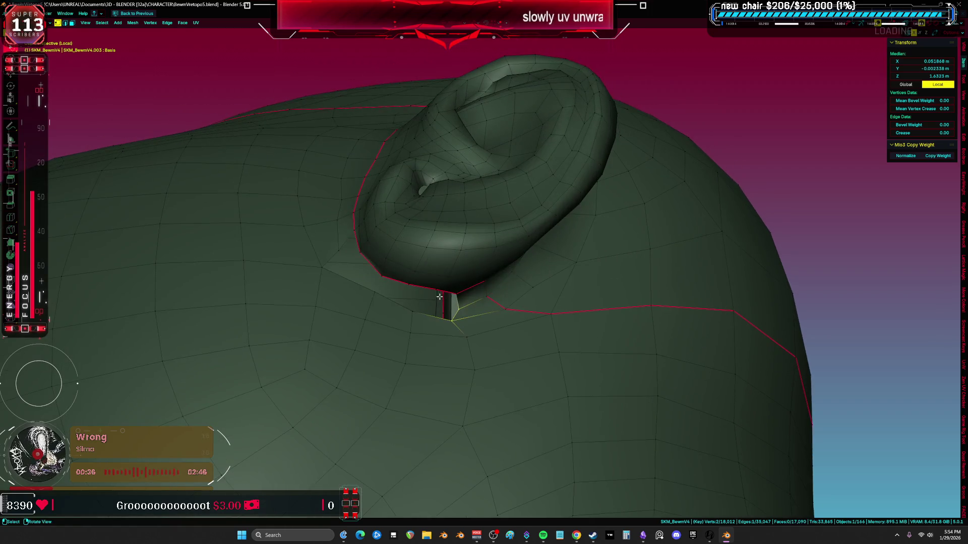
key(a)
scroll(354, 258, up, 2)
key(alt+a)
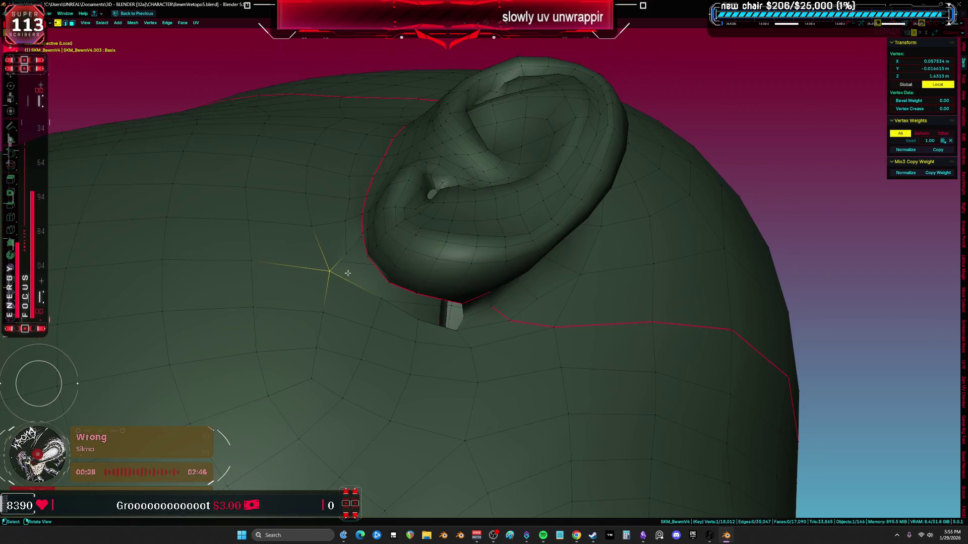
click(363, 276)
key(shift+v)
click(420, 315)
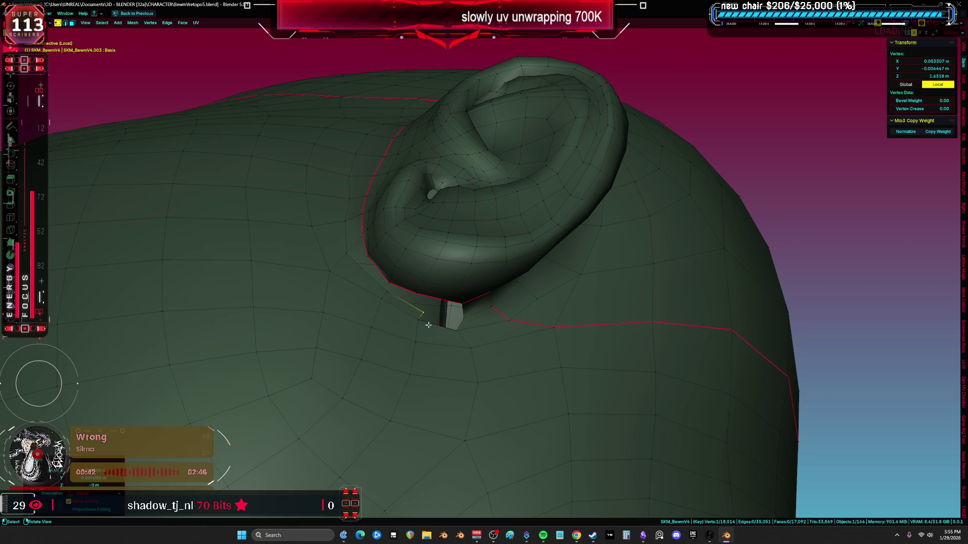
Step: Connect a new edge under the ear with J and select the ear's lower edge
shift+click(438, 310)
key(j)
key(a)
mouse_move(438, 310)
middle_down()
mouse_move(437, 288)
mouse_move(417, 263)
mouse_move(406, 302)
middle_up()
click(451, 267)
mouse_move(367, 257)
middle_down()
mouse_move(425, 323)
mouse_move(419, 298)
mouse_move(396, 298)
middle_up()
Step: Merge two vertices beneath the ear and move a vertex along the ear's base
key(a)
key(alt+a)
key(a)
click(418, 297)
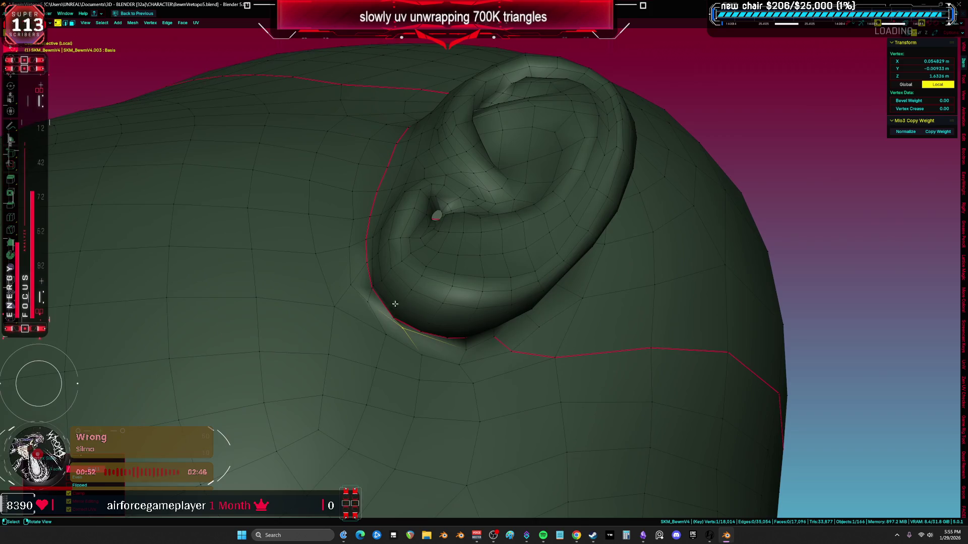
shift+click(384, 333)
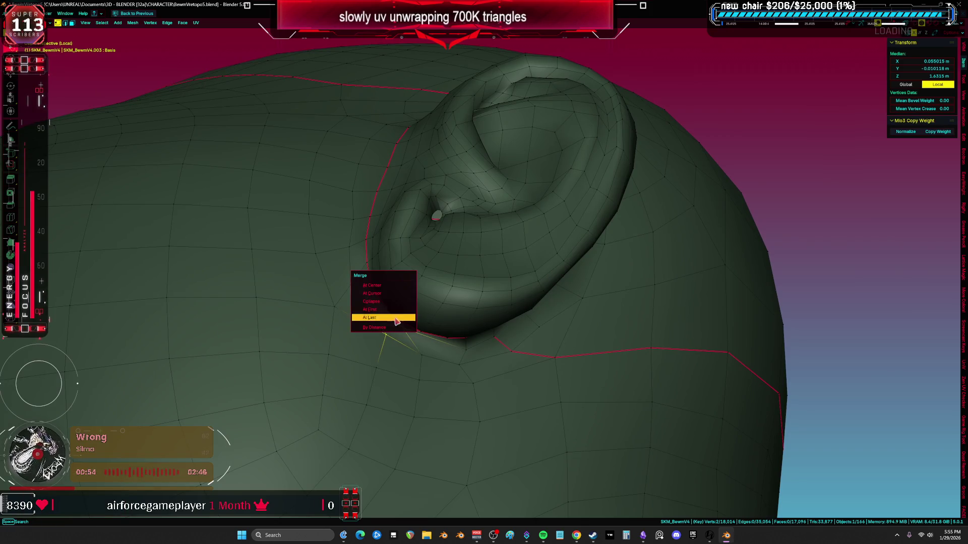
middle_drag(398, 302, 395, 300)
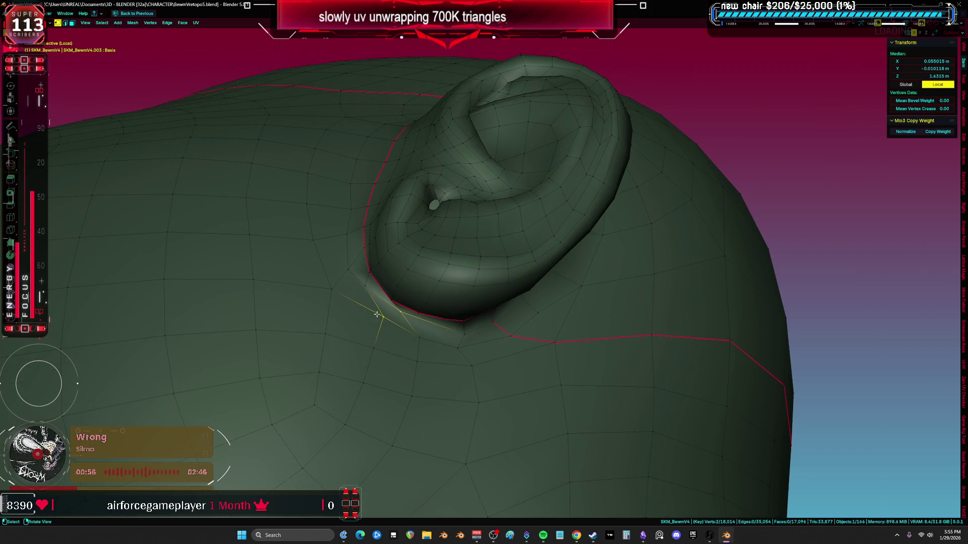
click(382, 319)
key(g)
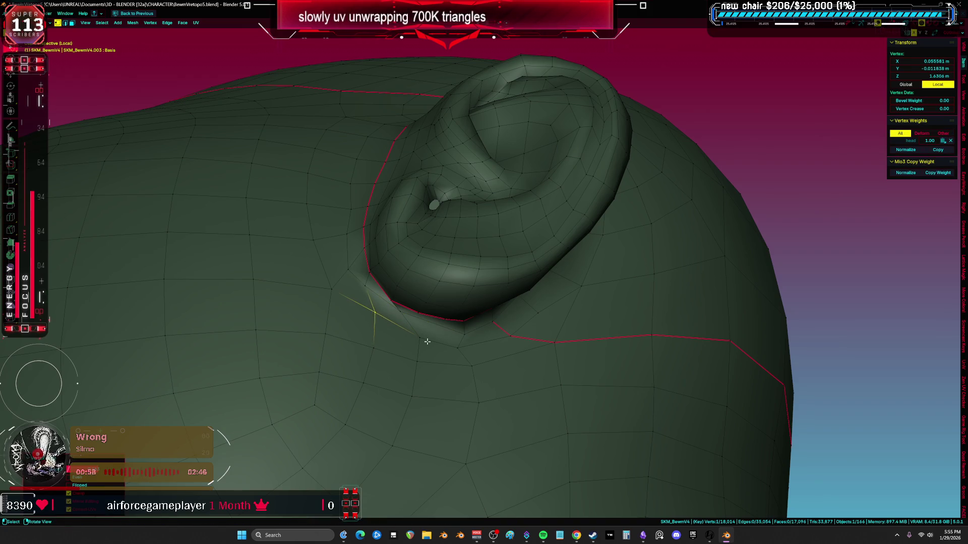
mouse_move(479, 353)
alt+middle_down()
mouse_move(471, 313)
mouse_move(428, 247)
alt+middle_up()
Step: Select the whole head mesh and switch to Sculpt Mode
key(a)
middle_drag(421, 287, 426, 303)
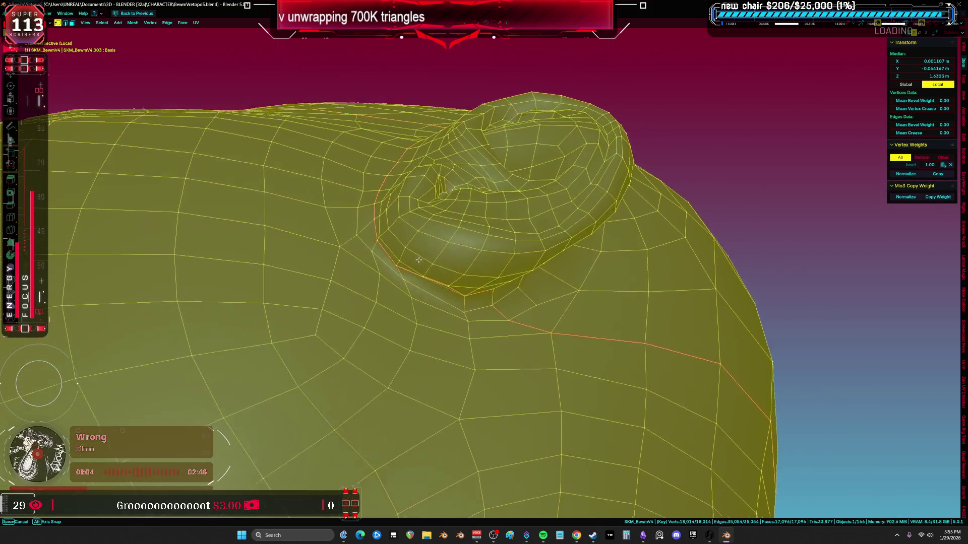
key(ctrl+Tab)
click(426, 342)
Step: Lower the sculpt brush strength to 0.109 and size to 350 px
right_click(454, 344)
right_click(380, 344)
drag(363, 343, 323, 343)
key(f)
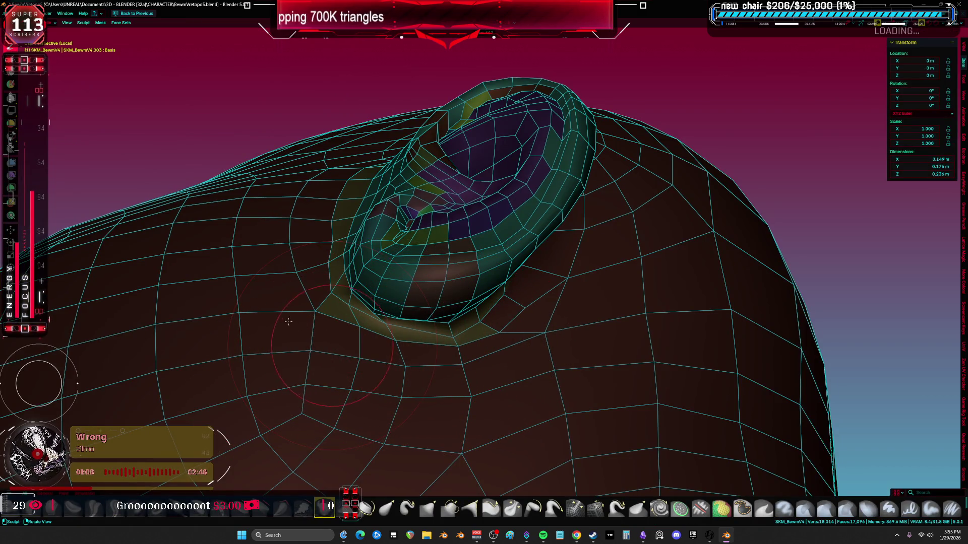
key(f)
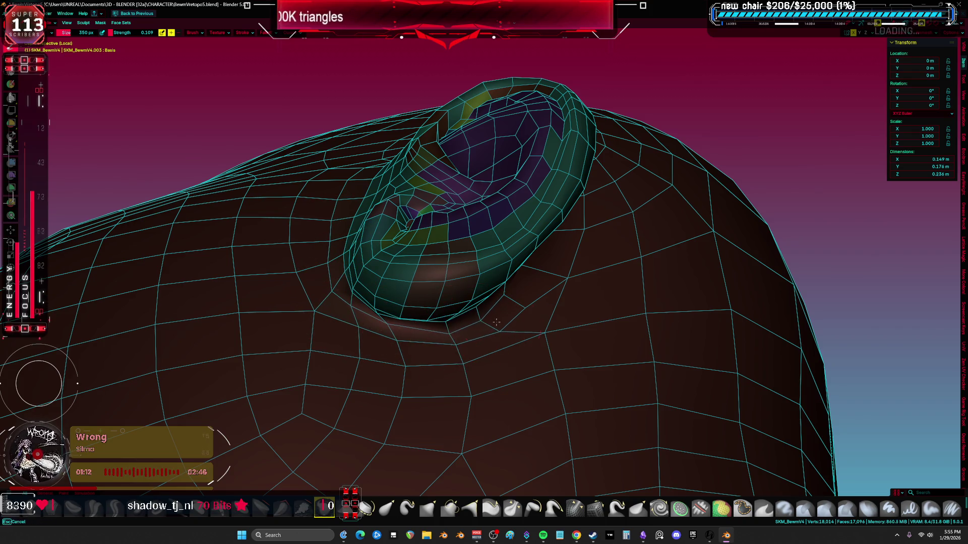
middle_drag(464, 340, 479, 295)
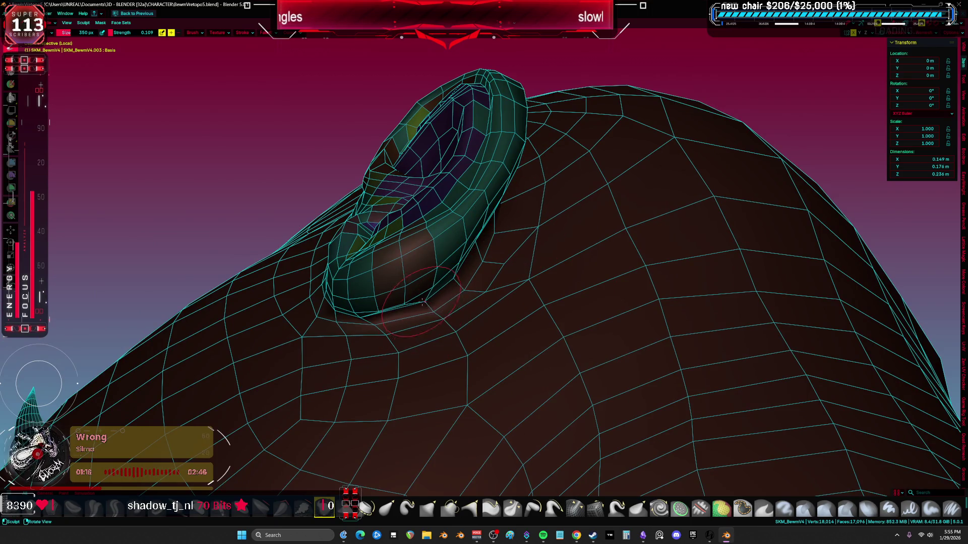
middle_drag(423, 302, 409, 251)
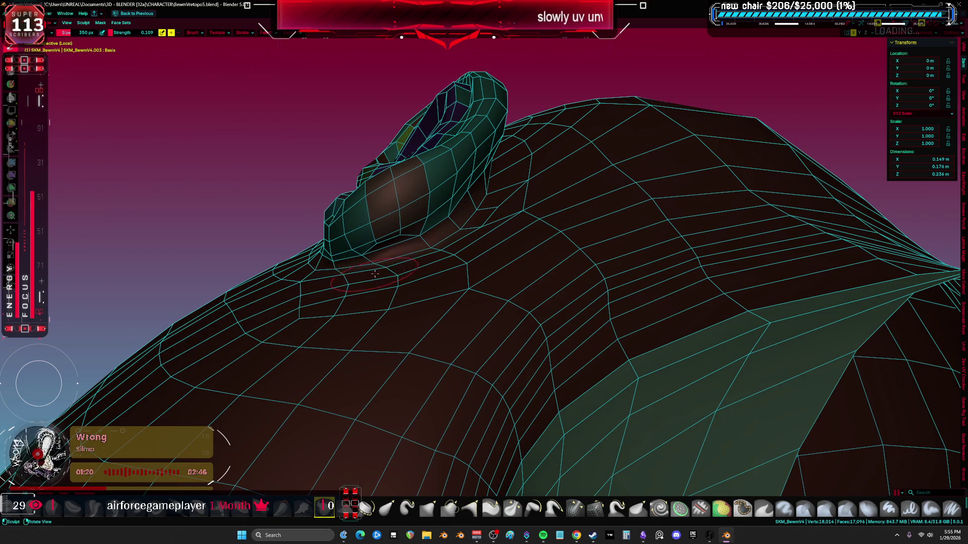
middle_drag(530, 164, 576, 343)
Step: Return to Edit Mode and mark the edge beside the ear as a seam
key(shift+alt+z)
scroll(576, 343, down, 5)
mouse_move(470, 184)
middle_down()
mouse_move(442, 362)
mouse_move(402, 216)
mouse_move(423, 259)
mouse_move(492, 301)
mouse_move(458, 333)
mouse_move(473, 339)
mouse_move(476, 361)
mouse_move(409, 293)
mouse_move(439, 309)
mouse_move(544, 288)
mouse_move(504, 290)
middle_up()
key(shift+alt+z)
key(Tab)
scroll(442, 361, up, 3)
key(a)
click(431, 273)
scroll(430, 272, up, 2)
right_click(492, 302)
click(492, 303)
Step: Select the ear's connected geometry in solid shading, viewed from the front
key(a)
key(1)
click(409, 293)
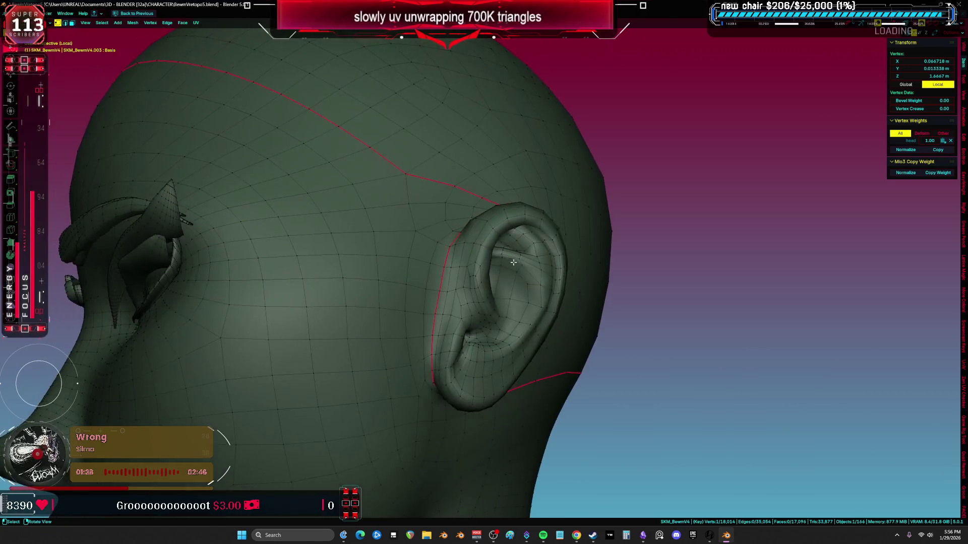
key(alt+z)
key(z)
click(514, 285)
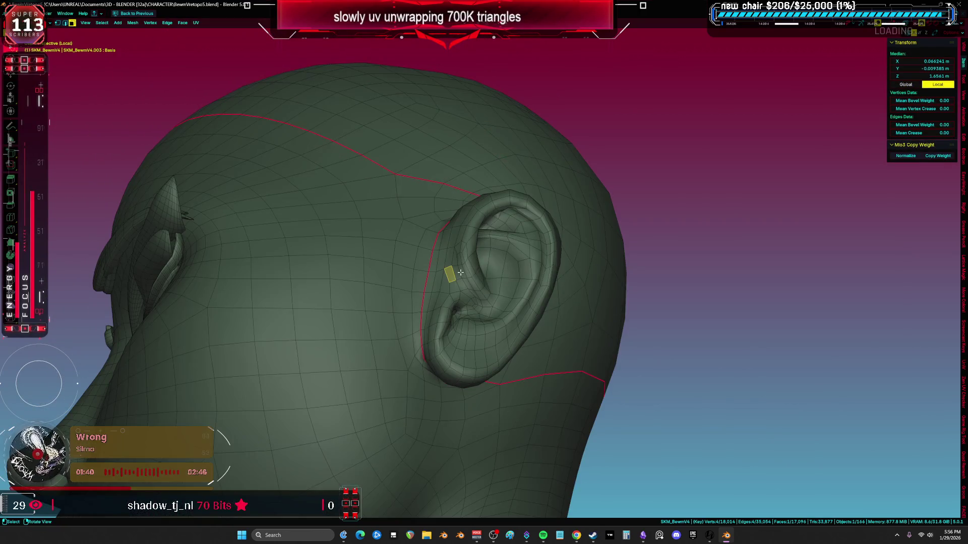
key(l)
scroll(509, 297, up, 2)
key(KP_1)
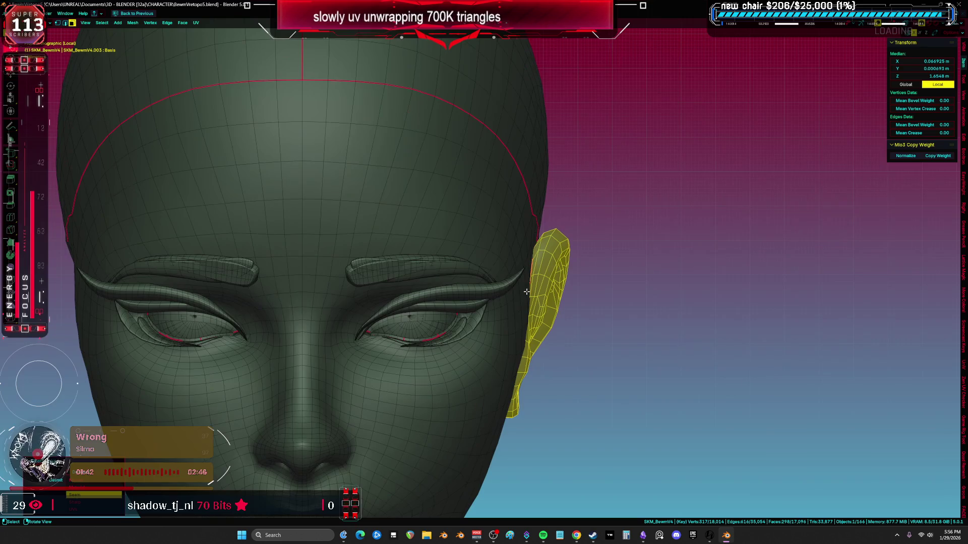
Step: Trim the ear patch by deselecting three vertical face strips beside the ear
key(g)
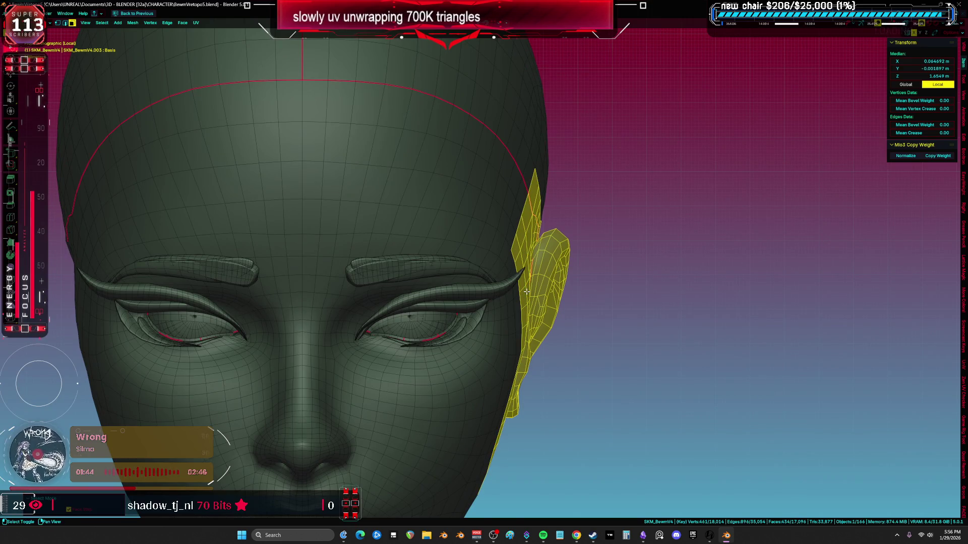
right_click(604, 284)
scroll(580, 272, down, 3)
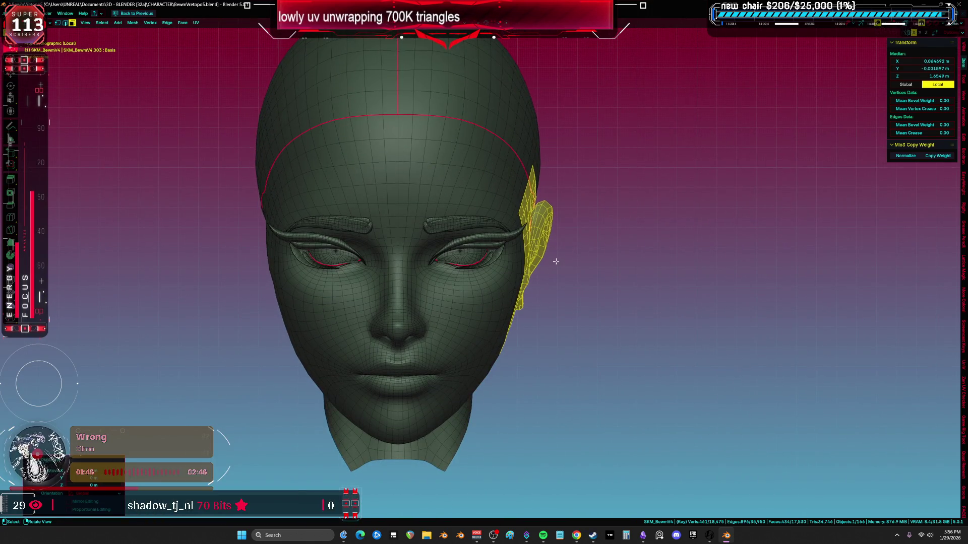
key(shift+s)
middle_drag(555, 261, 502, 263)
scroll(502, 262, up, 4)
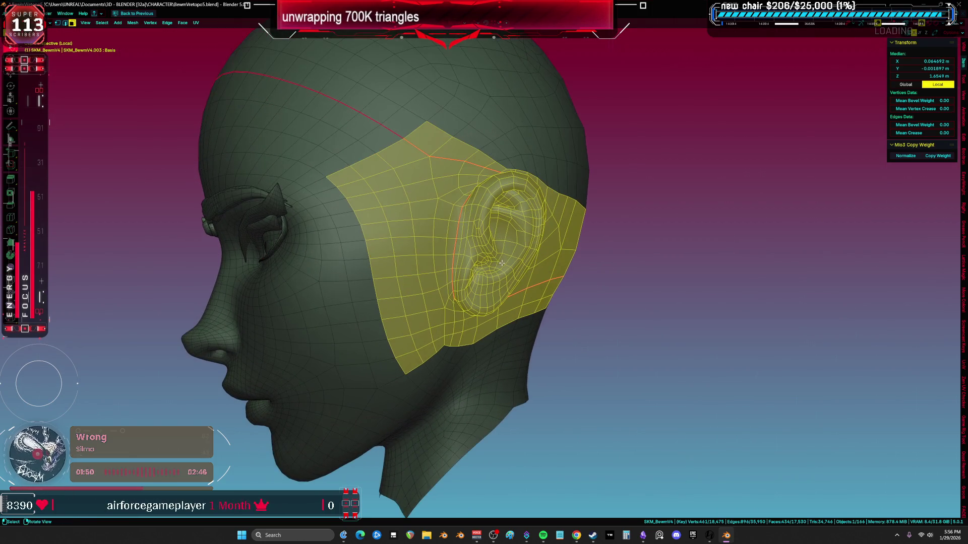
alt+shift+click(374, 187)
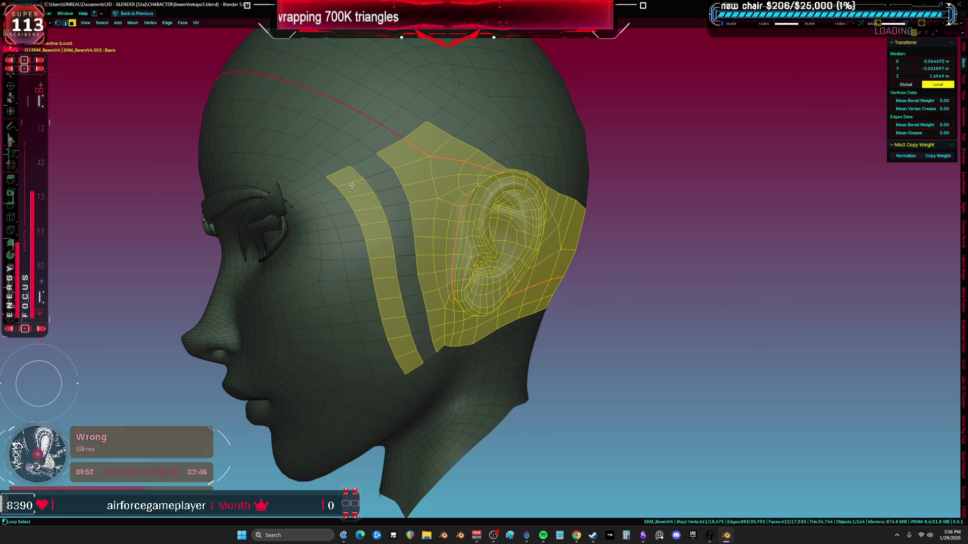
alt+shift+click(353, 193)
alt+shift+click(409, 164)
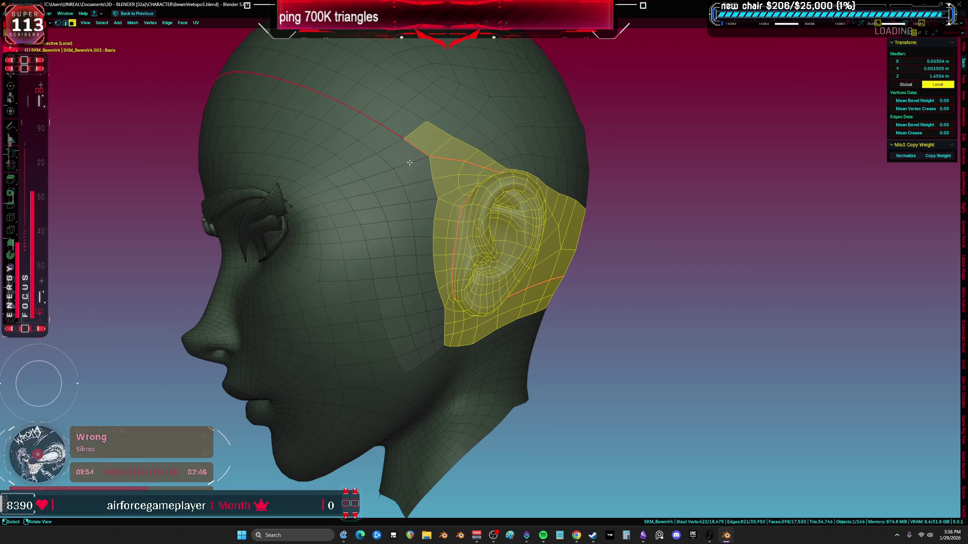
Step: Restore the ear-only selection and grow it by one ring
key(KP_1)
middle_drag(443, 168, 474, 199)
key(g)
key(Escape)
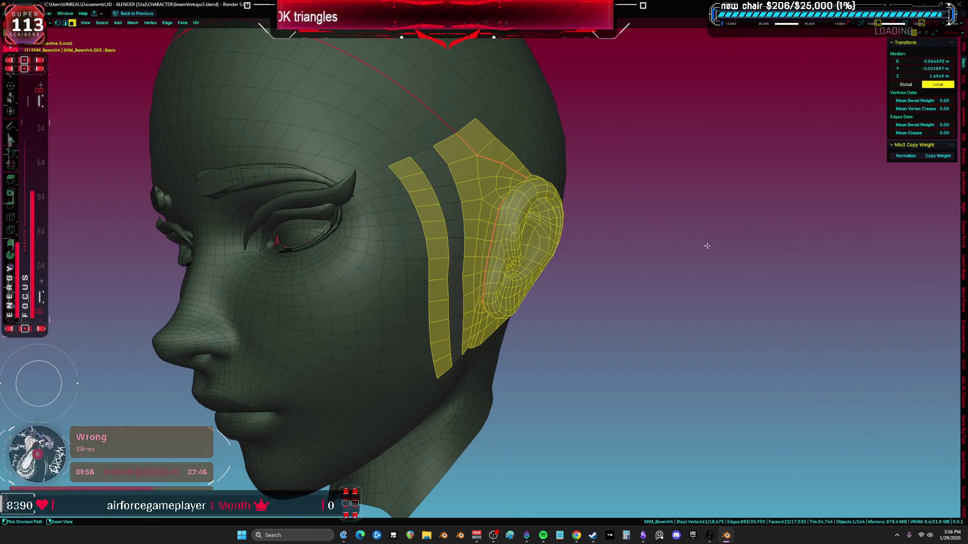
key(ctrl+z)
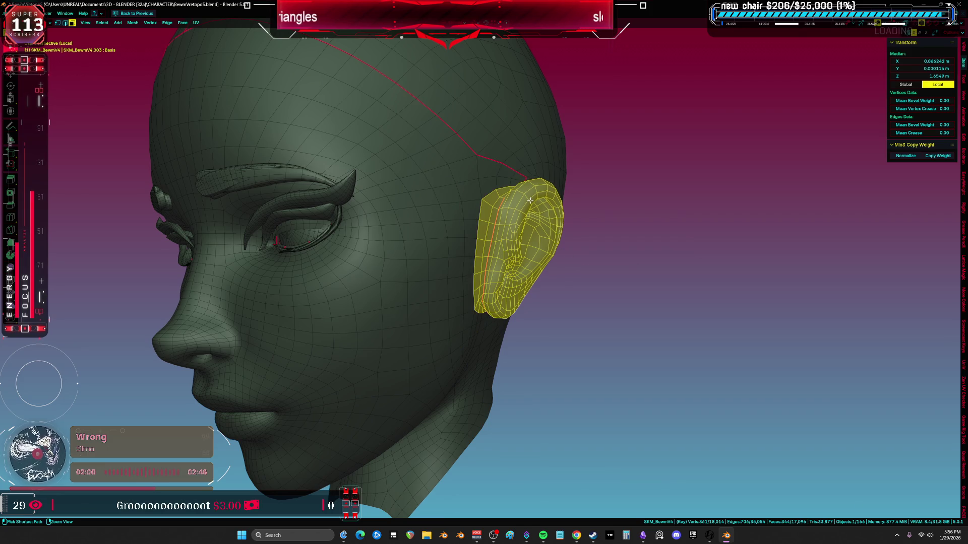
key(ctrl+KP_Add)
Step: Deselect the leftmost column and the faces above the ear, keeping the rim ring
middle_drag(530, 201, 479, 179)
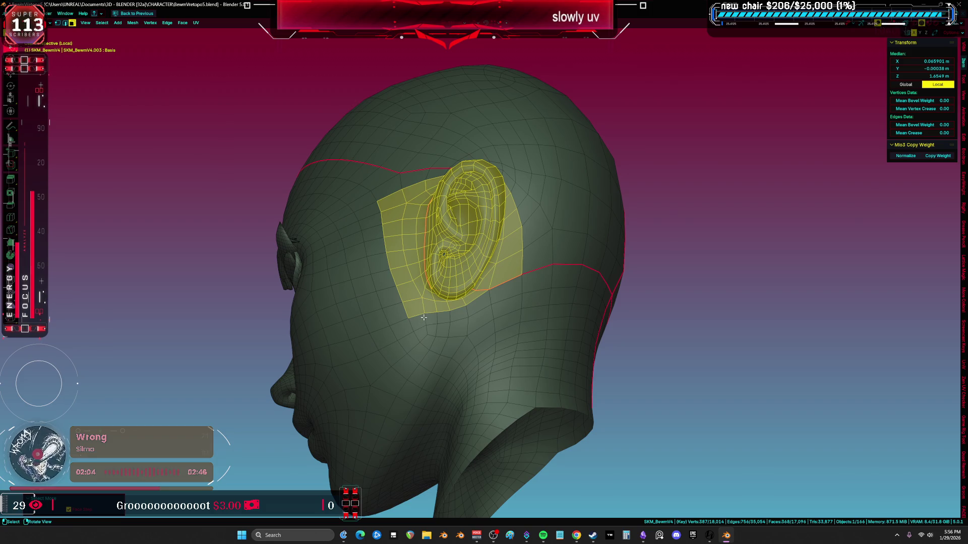
key(KP_1)
mouse_move(498, 325)
middle_down()
mouse_move(566, 320)
mouse_move(440, 324)
mouse_move(426, 309)
middle_up()
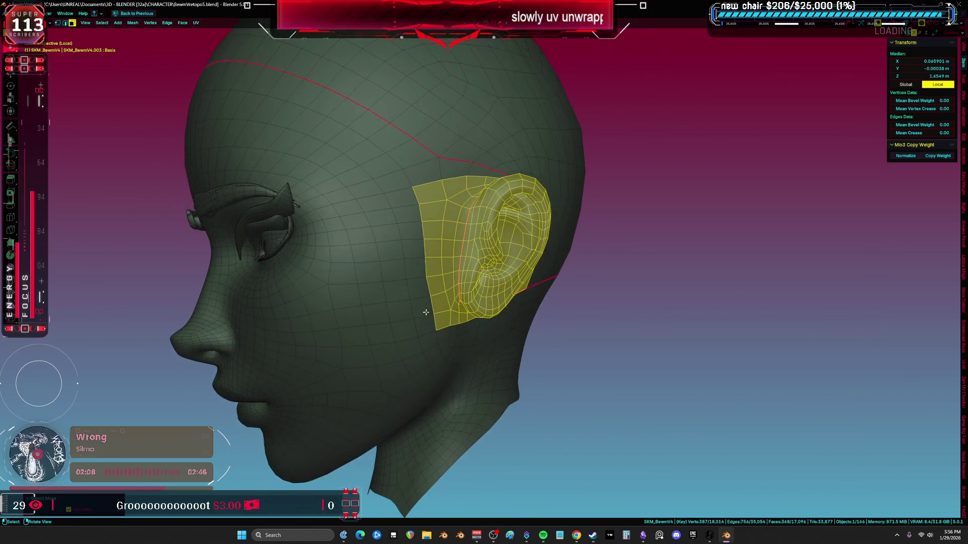
scroll(423, 298, up, 4)
alt+shift+click(418, 297)
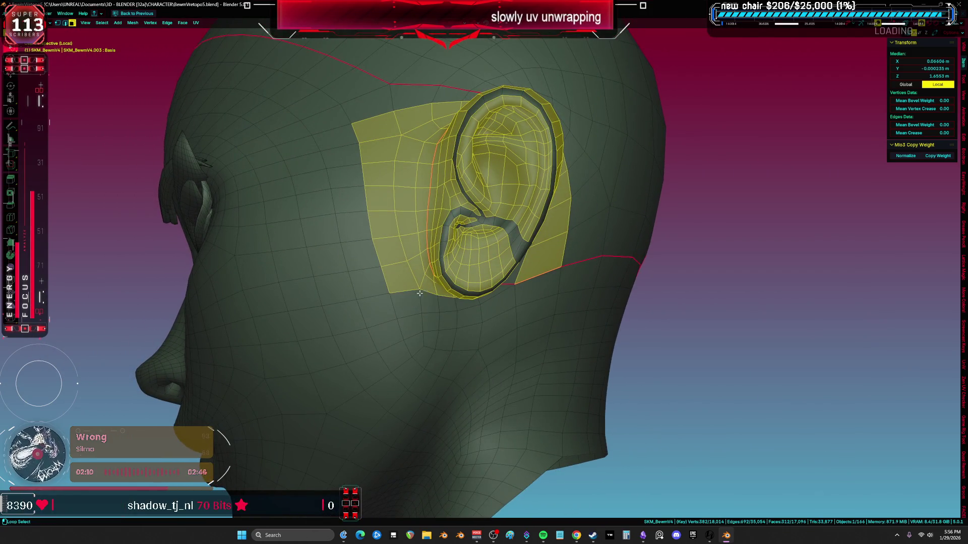
alt+shift+click(418, 312)
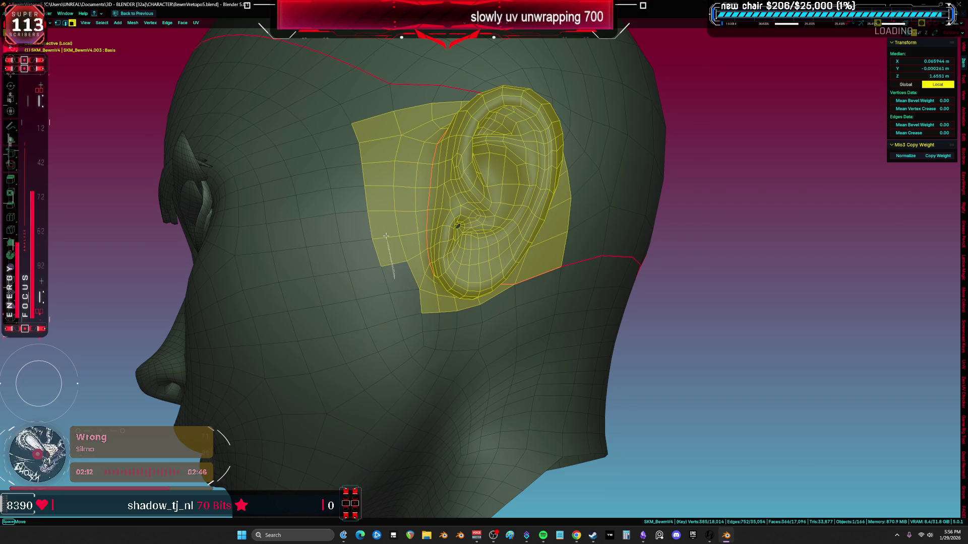
alt+shift+click(361, 96)
alt+shift+click(406, 120)
Step: Deselect the bottom row, stray faces and flaps under and beside the ear
middle_drag(406, 120, 412, 292)
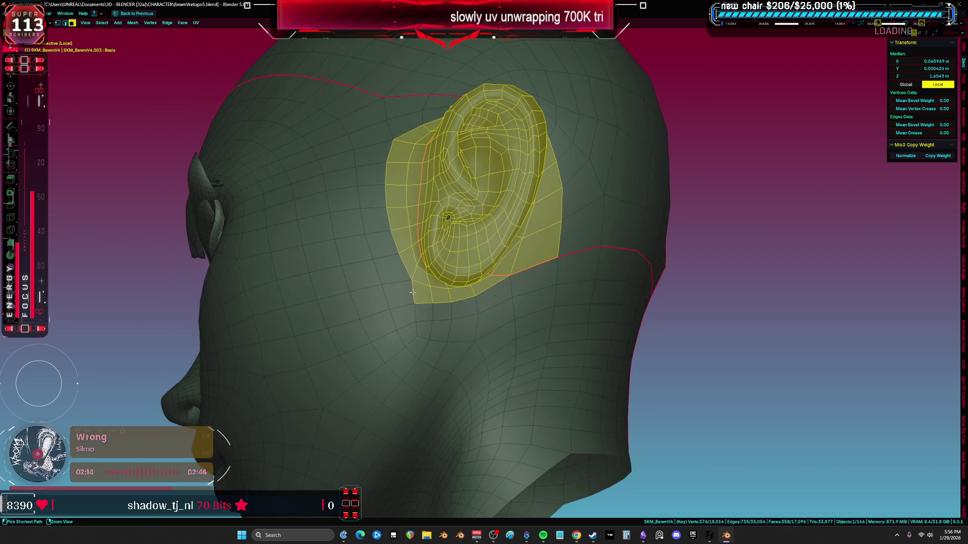
ctrl+shift+right_drag(506, 300, 505, 300)
middle_drag(505, 300, 447, 340)
ctrl+shift+right_drag(518, 218, 518, 218)
mouse_move(518, 218)
middle_down()
mouse_move(504, 151)
mouse_move(473, 127)
mouse_move(484, 198)
mouse_move(614, 284)
middle_up()
shift+click(487, 191)
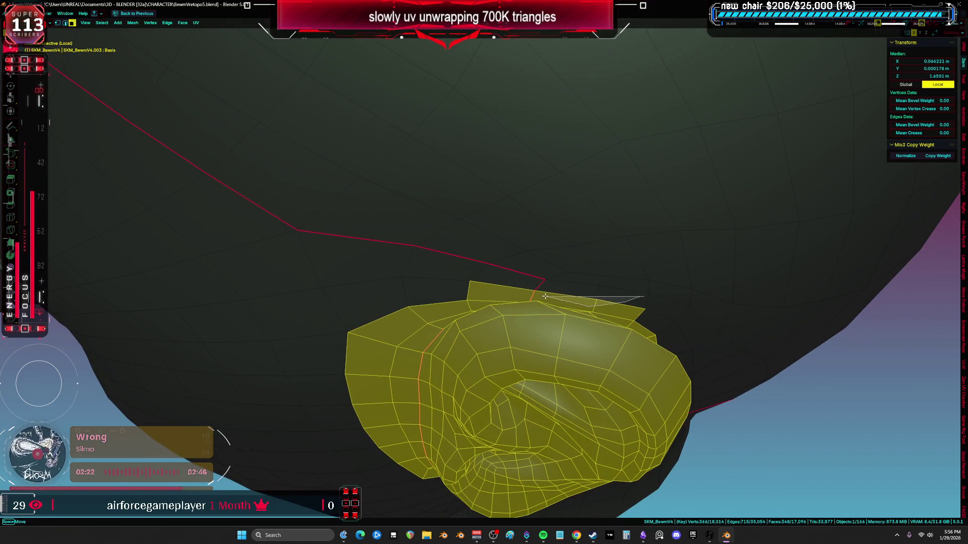
ctrl+shift+right_drag(546, 297, 547, 297)
scroll(482, 252, down, 5)
mouse_move(482, 252)
middle_down()
mouse_move(504, 228)
mouse_move(463, 187)
middle_up()
Step: Mirror a copy of the ear across the X axis and flip its normals
key(KP_1)
key(period)
key(period)
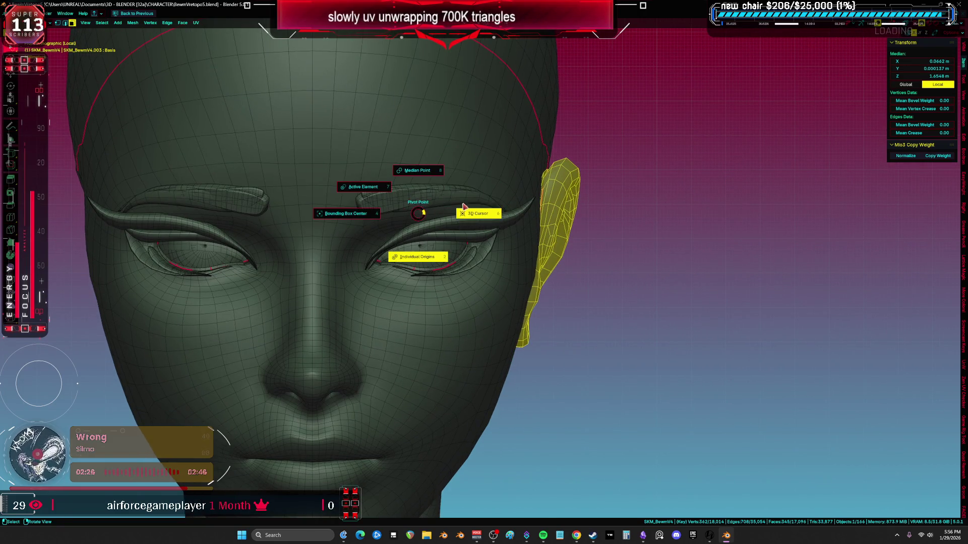
key(comma)
click(532, 182)
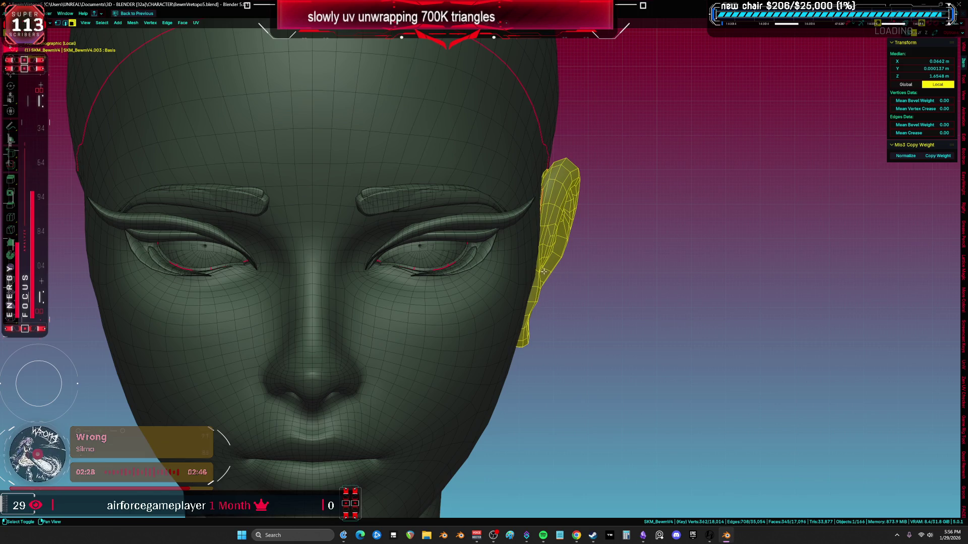
key(ctrl+m)
key(x)
mouse_move(550, 276)
middle_down()
mouse_move(416, 255)
mouse_move(467, 250)
middle_up()
key(alt+n)
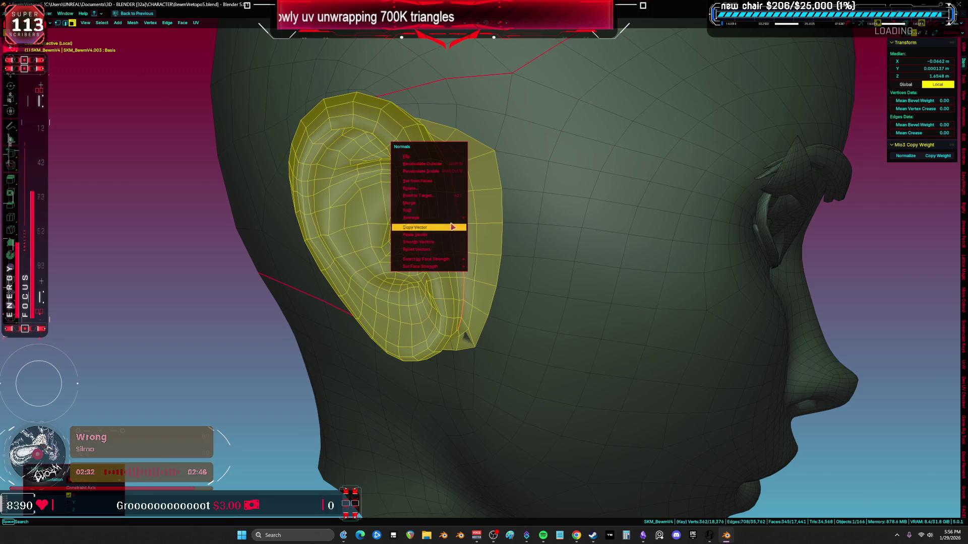
click(450, 159)
Step: Hide the copied ear, delete the face loop around the old ear hole, and unhide
middle_drag(450, 159, 505, 205)
key(grave)
key(Escape)
scroll(372, 245, up, 2)
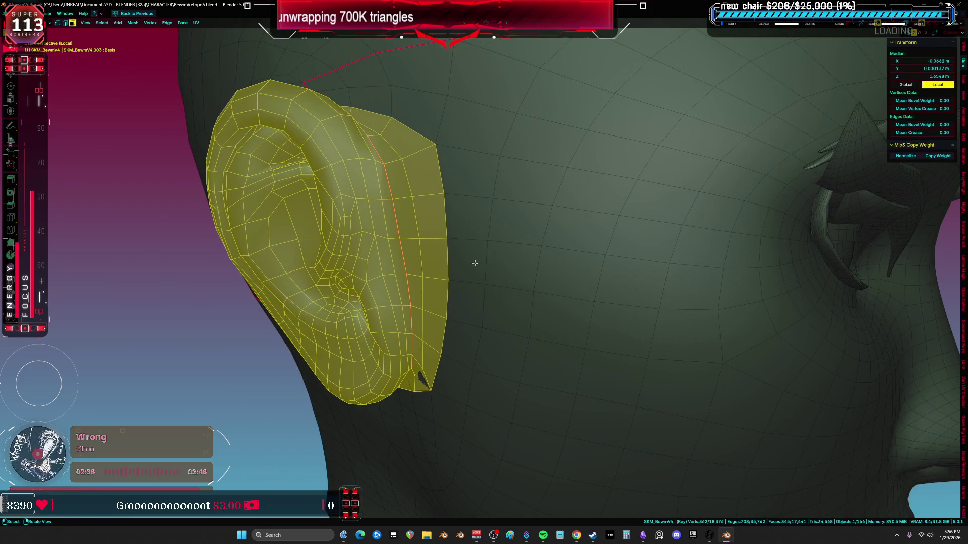
key(h)
alt+click(446, 262)
mouse_move(446, 262)
middle_down()
mouse_move(520, 244)
mouse_move(495, 233)
mouse_move(531, 227)
mouse_move(566, 231)
mouse_move(562, 249)
mouse_move(561, 217)
middle_up()
key(x)
click(472, 247)
key(alt+h)
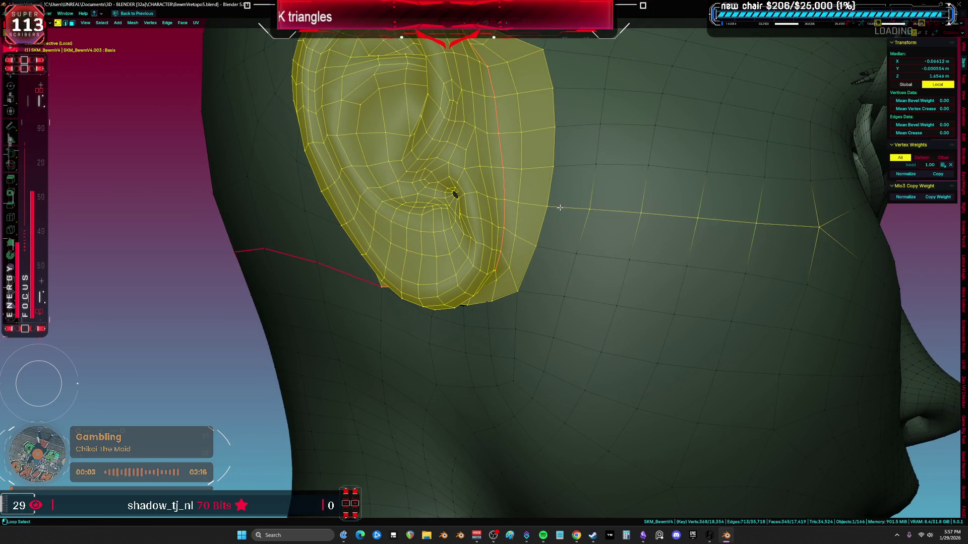
Step: Switch the viewport to see-through wireframe shading
scroll(557, 208, down, 5)
key(z)
click(501, 236)
mouse_move(501, 236)
middle_down()
mouse_move(504, 186)
mouse_move(431, 165)
mouse_move(374, 173)
middle_up()
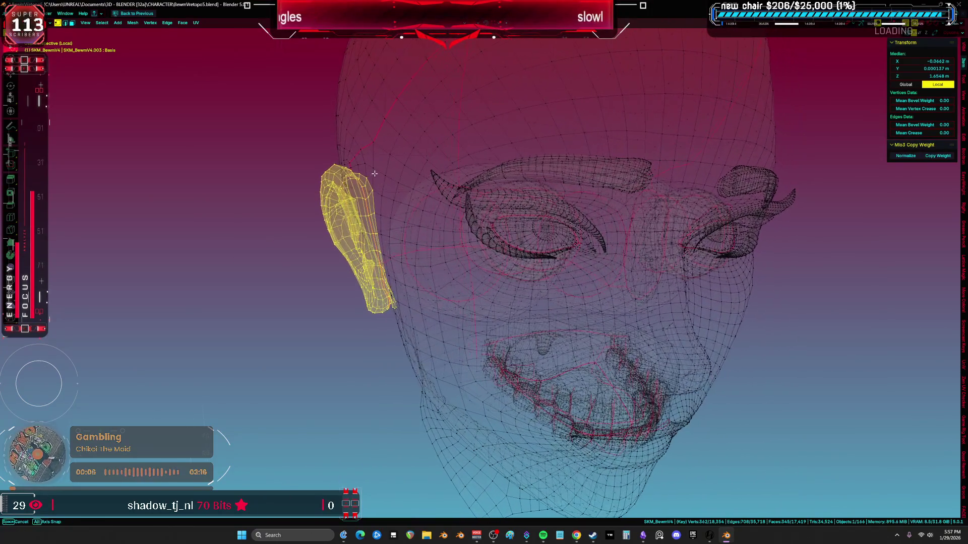
Step: Select the ear with its surrounding faces and Merge By Distance, removing 14 vertices
click(353, 156)
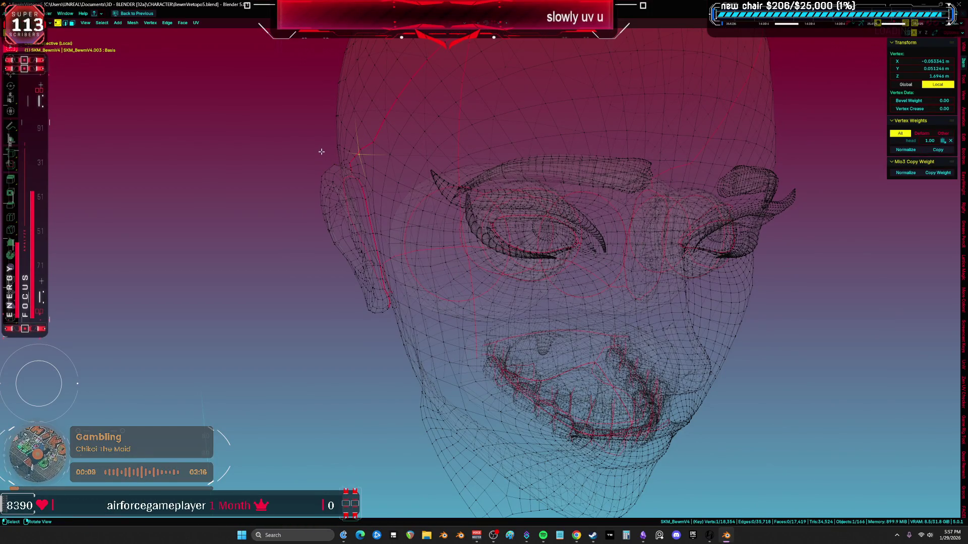
mouse_move(386, 193)
mouse_down()
mouse_move(390, 305)
mouse_move(273, 129)
mouse_move(294, 149)
mouse_up()
middle_drag(294, 149, 371, 157)
key(z)
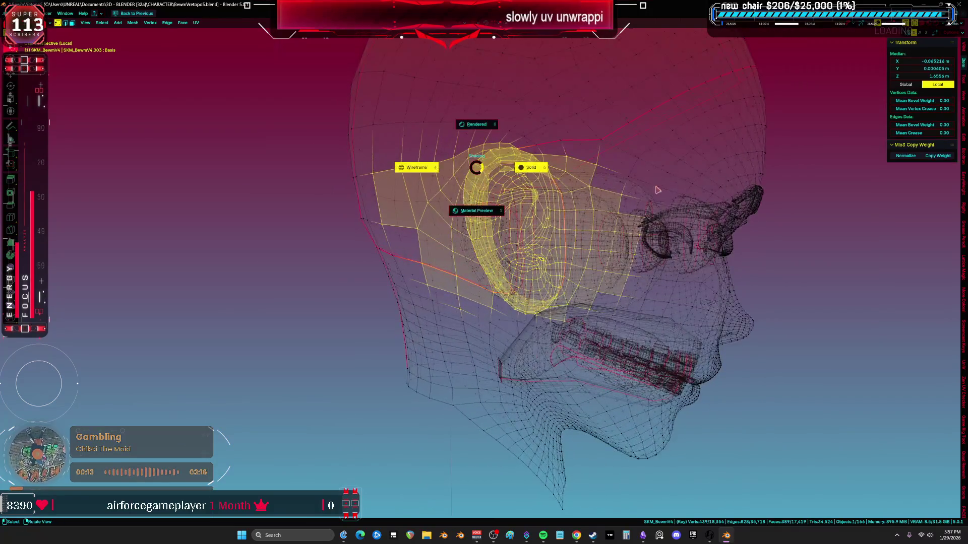
click(525, 164)
middle_drag(524, 164, 519, 245)
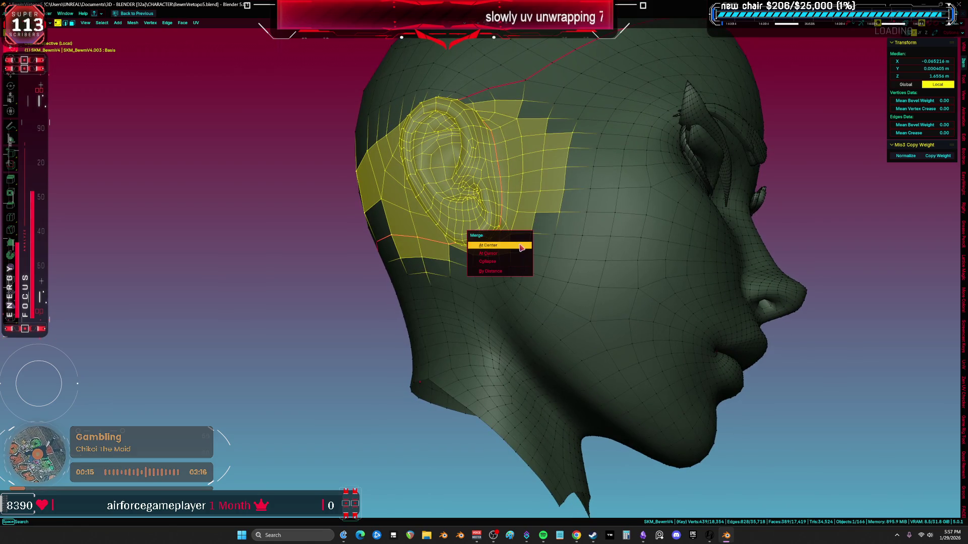
click(518, 270)
click(632, 279)
Step: Select the ear's seam-bounded island from a close side view
mouse_move(632, 279)
middle_down()
mouse_move(682, 278)
mouse_move(305, 287)
mouse_move(901, 267)
mouse_move(347, 127)
mouse_move(575, 198)
mouse_move(480, 249)
middle_up()
scroll(448, 290, up, 4)
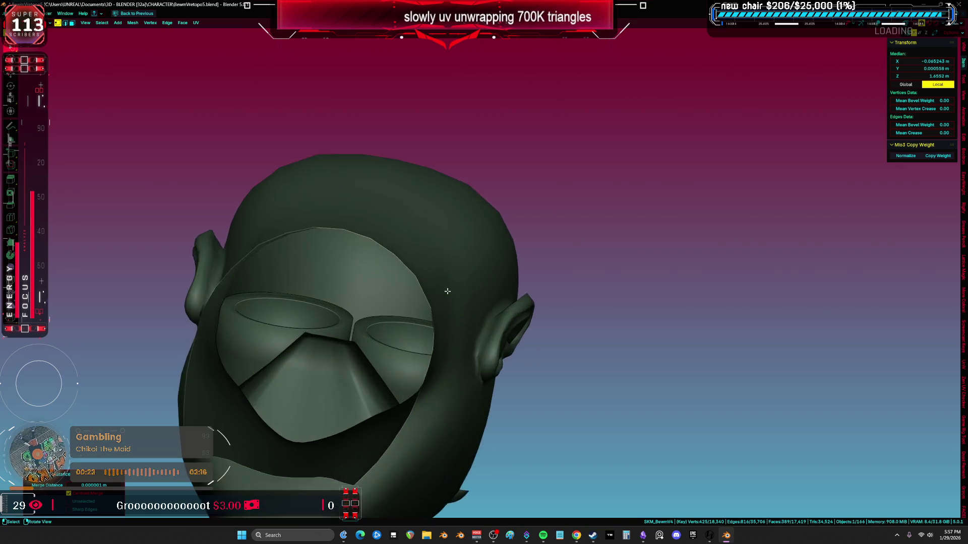
scroll(531, 298, up, 2)
mouse_move(531, 297)
middle_down()
mouse_move(637, 345)
mouse_move(619, 349)
mouse_move(594, 324)
mouse_move(609, 264)
mouse_move(488, 251)
mouse_move(453, 258)
mouse_move(499, 265)
mouse_move(398, 262)
mouse_move(456, 252)
middle_up()
key(l)
scroll(454, 258, down, 3)
Step: Apply Smooth Vectors to the ear's custom normals
scroll(442, 253, up, 2)
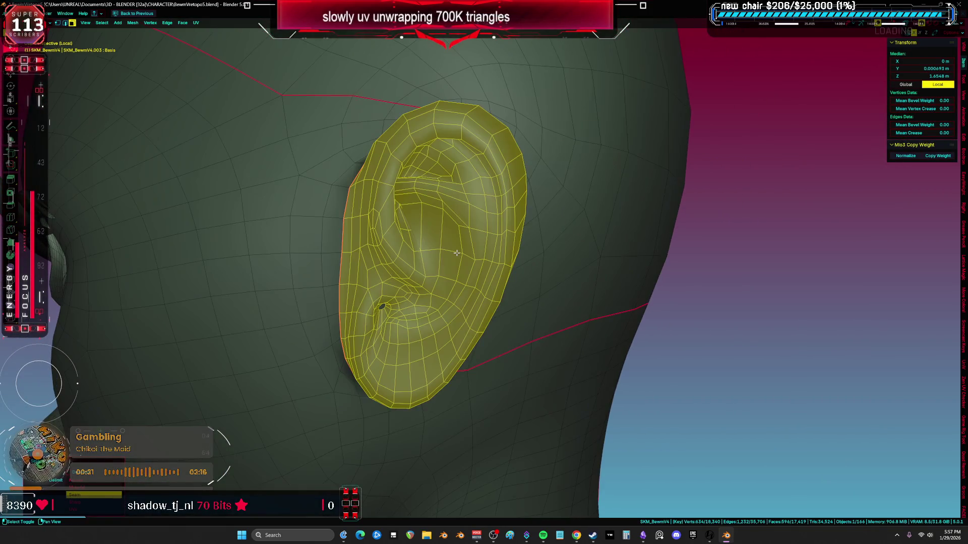
scroll(460, 252, up, 2)
key(u)
click(456, 336)
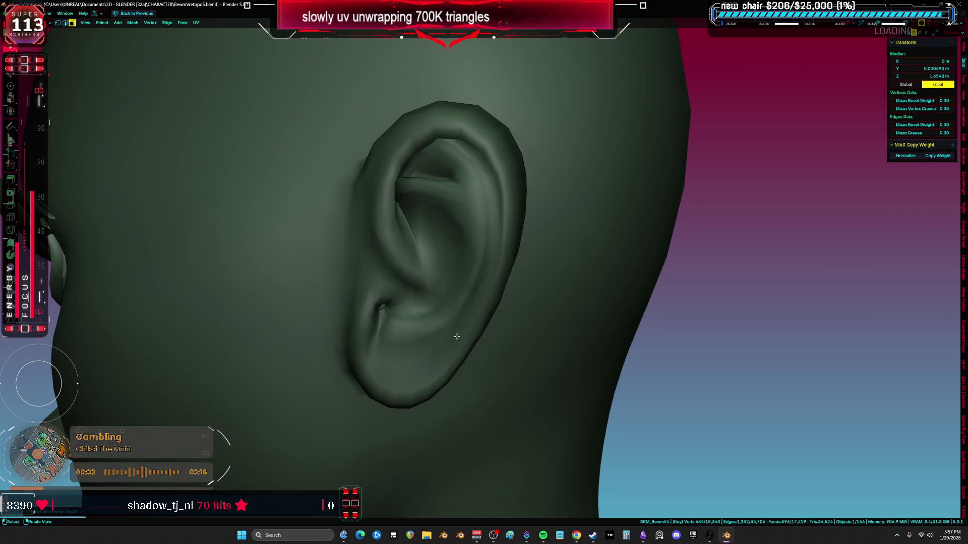
key(alt+n)
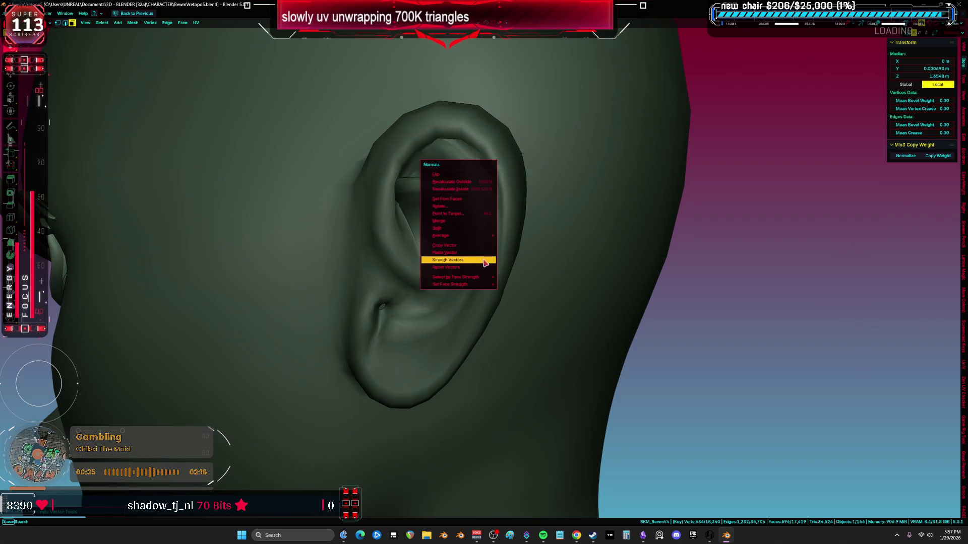
click(484, 262)
key(alt+n)
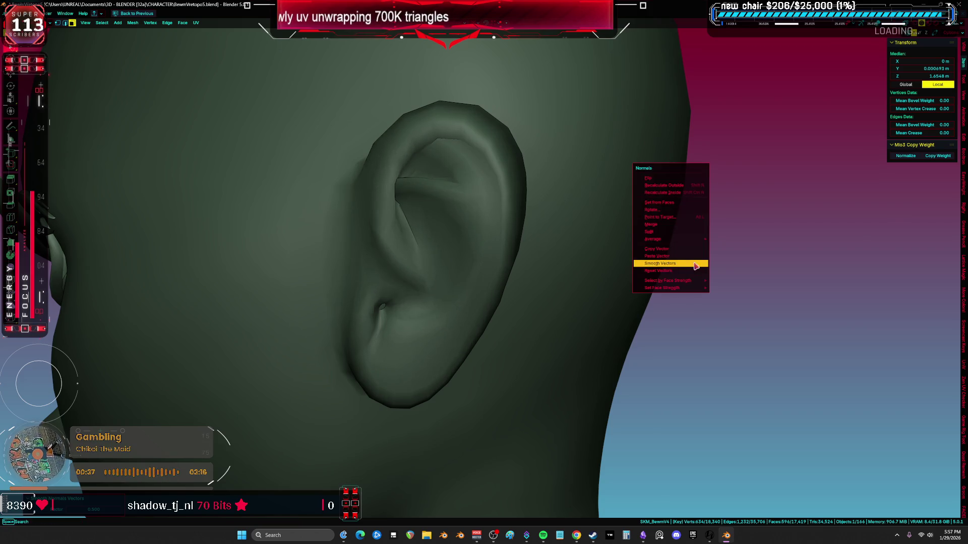
click(696, 265)
scroll(661, 283, down, 10)
Step: Select the ear-fold faces as a shortest-path strip and grow the selection by one ring
key(shift+alt+z)
scroll(658, 267, up, 5)
middle_drag(658, 268, 554, 192)
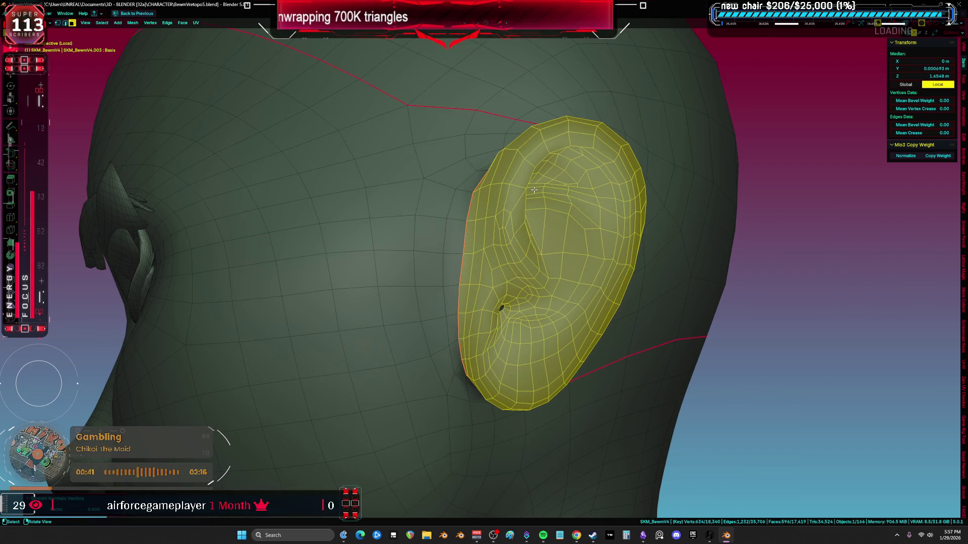
click(534, 190)
ctrl+click(599, 203)
middle_drag(568, 195, 713, 202)
shift+click(388, 207)
ctrl+click(440, 197)
key(ctrl+KP_Add)
key(ctrl+KP_Add)
Step: Split the inner-ear faces loose and apply Smooth Vectors to their normals
middle_drag(457, 318, 496, 301)
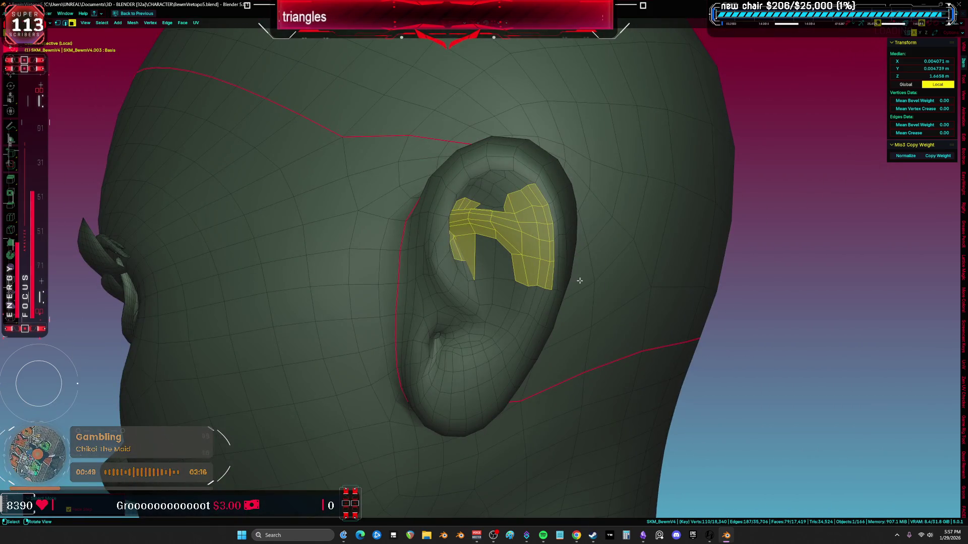
right_click(651, 396)
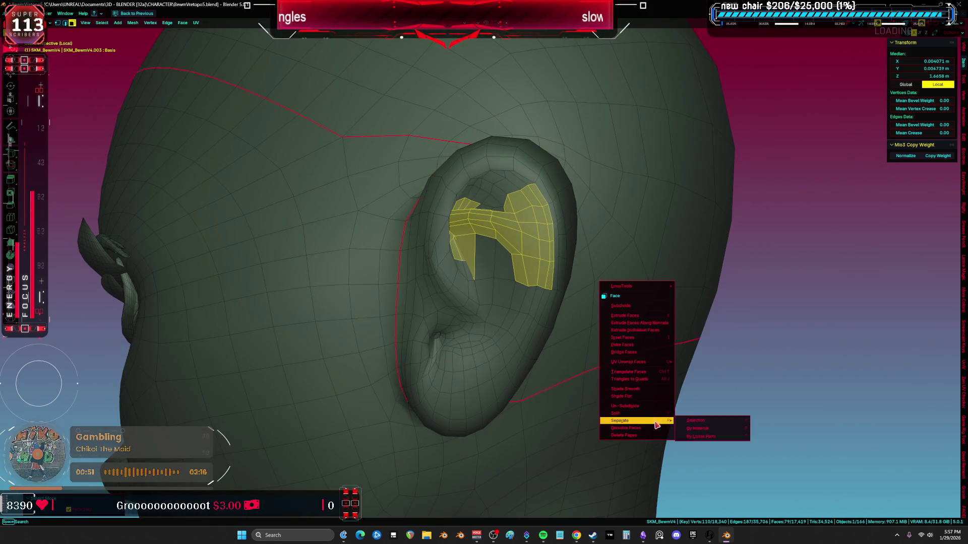
click(651, 417)
key(1)
right_click(702, 235)
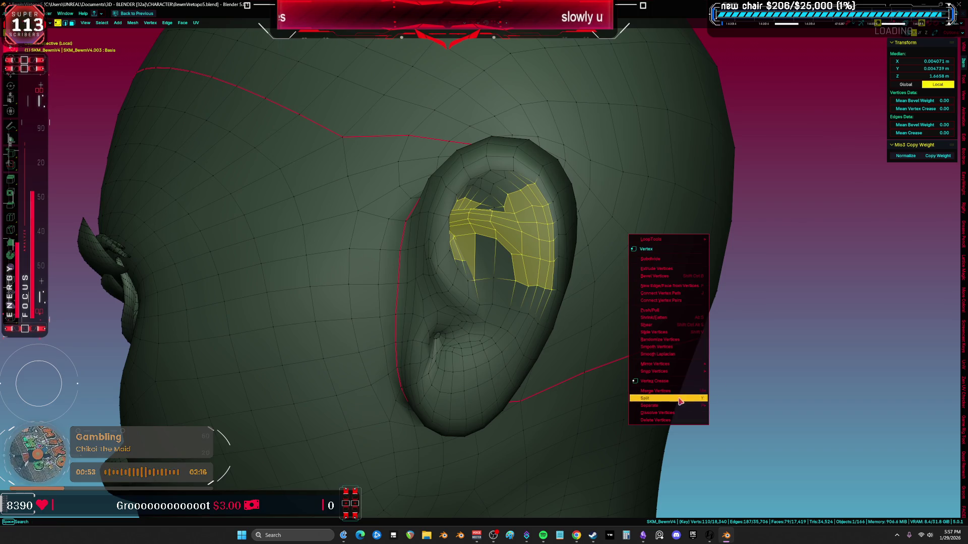
mouse_move(679, 363)
key(Escape)
right_click(652, 297)
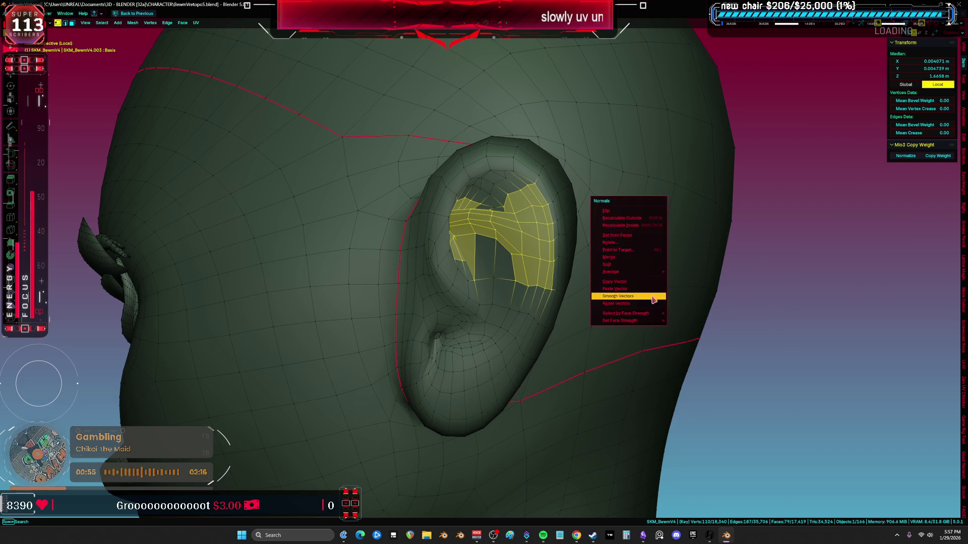
click(652, 300)
Step: Hide the mesh overlays and deselect everything on the head
key(shift+alt+z)
mouse_move(652, 299)
middle_down()
mouse_move(588, 300)
mouse_move(615, 300)
middle_up()
scroll(618, 303, down, 2)
key(shift+alt+z)
key(shift+alt+z)
key(alt+a)
mouse_move(763, 309)
middle_down()
mouse_move(630, 309)
mouse_move(739, 297)
middle_up()
Step: Return to Object Mode and unhide all character parts and rig wireframes
scroll(738, 297, down, 5)
key(Tab)
scroll(477, 302, down, 8)
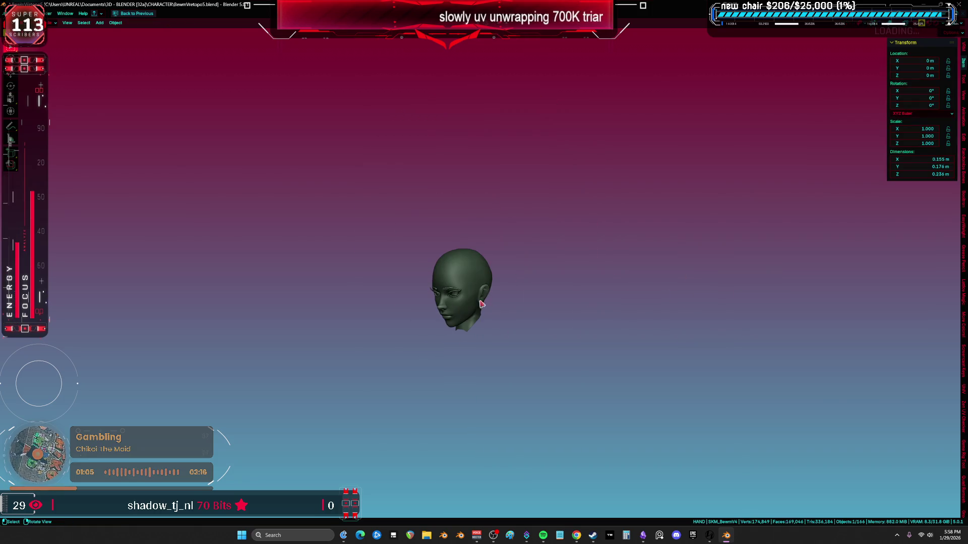
scroll(503, 306, up, 10)
middle_drag(502, 305, 557, 262)
key(KP_Divide)
mouse_move(538, 164)
shift+middle_down()
mouse_move(592, 308)
mouse_move(561, 267)
mouse_move(656, 343)
shift+middle_up()
key(alt+h)
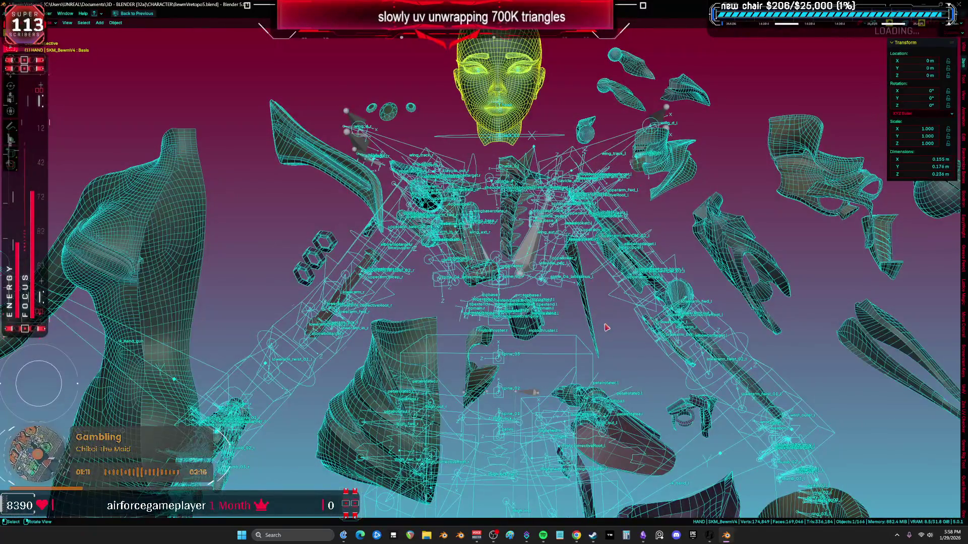
scroll(666, 350, up, 3)
Step: Select the armature and set its Viewport Display > Display As to Stick
click(686, 342)
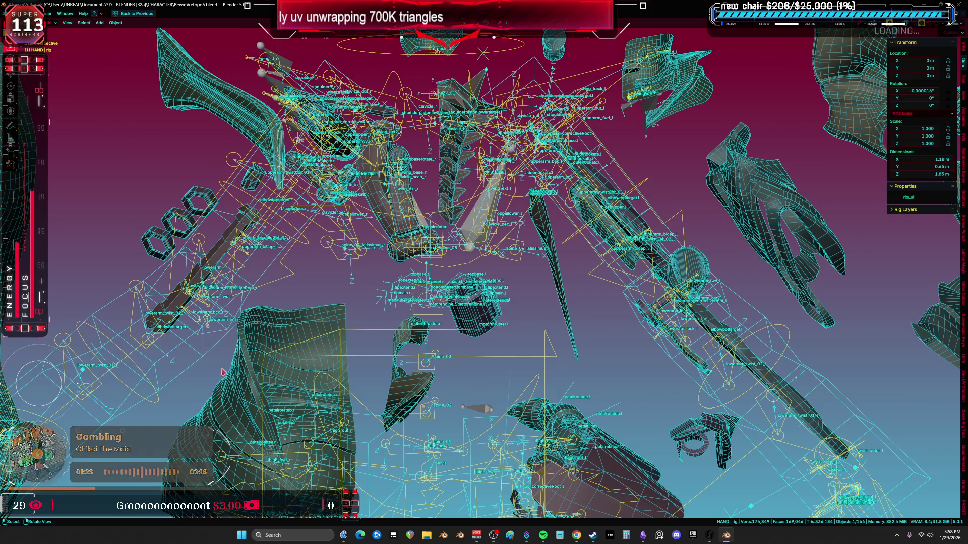
click(55, 403)
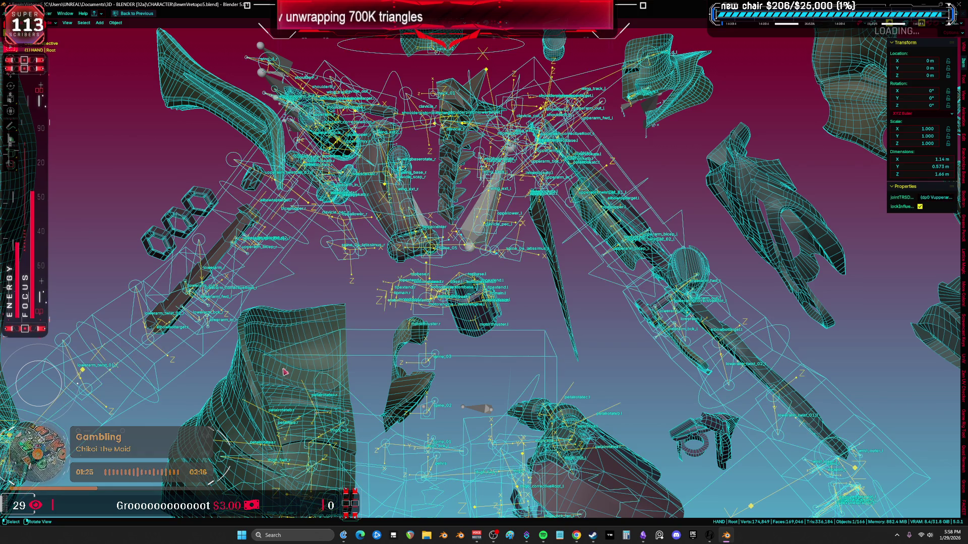
key(ctrl+space)
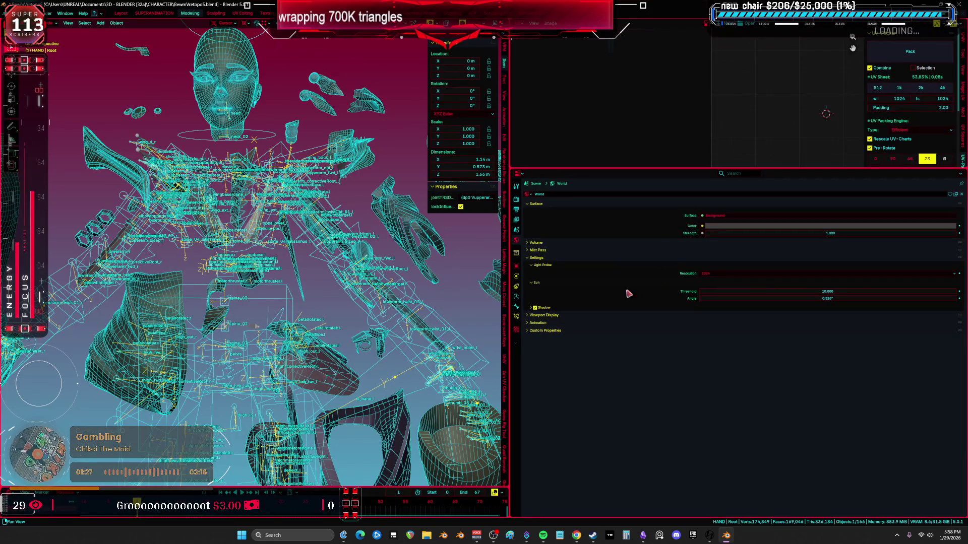
click(516, 300)
scroll(637, 385, down, 5)
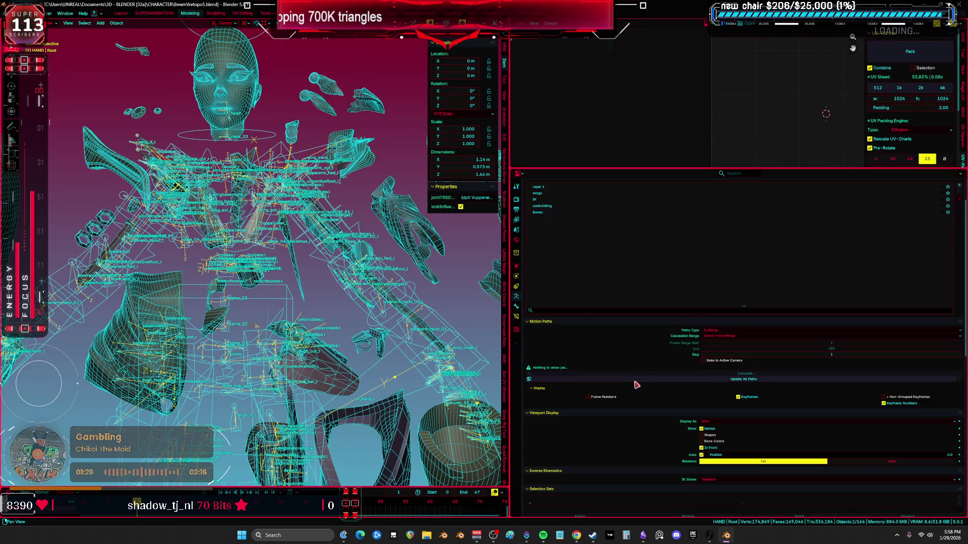
click(723, 377)
click(726, 391)
key(ctrl+space)
key(shift+alt+z)
key(shift+alt+z)
mouse_move(525, 313)
middle_down()
mouse_move(762, 320)
mouse_move(638, 303)
middle_up()
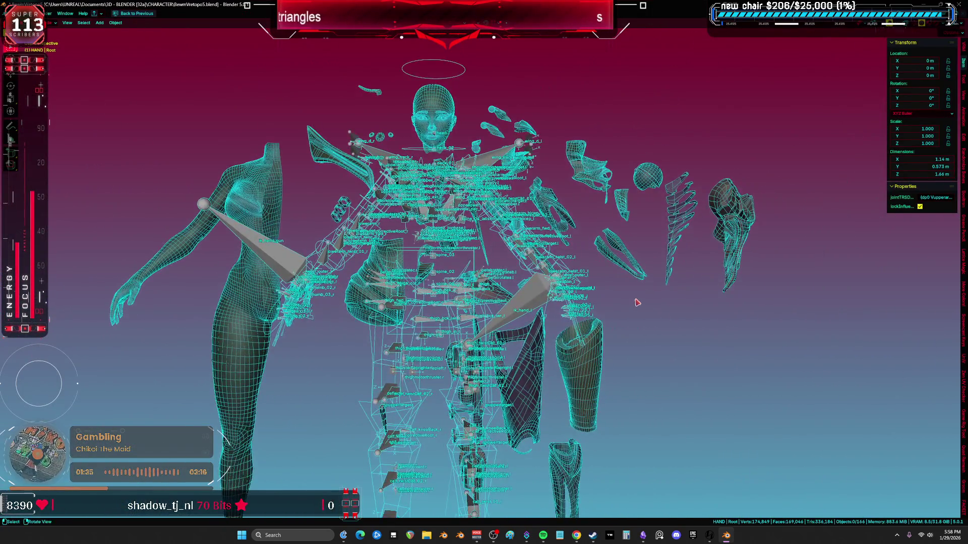
scroll(604, 278, up, 3)
shift+middle_drag(566, 255, 573, 298)
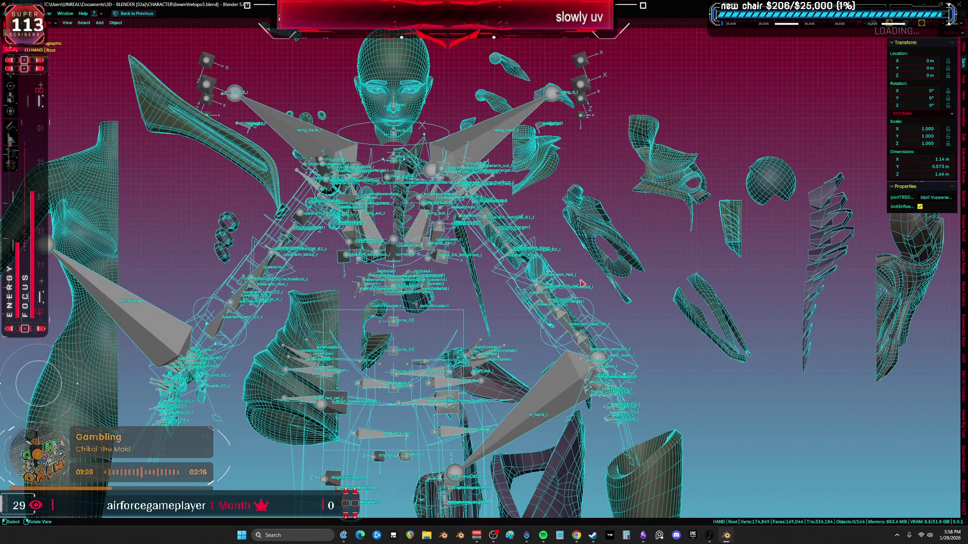
Step: Save the file as BewmVretopo5.blend with Ctrl+S
key(ctrl+s)
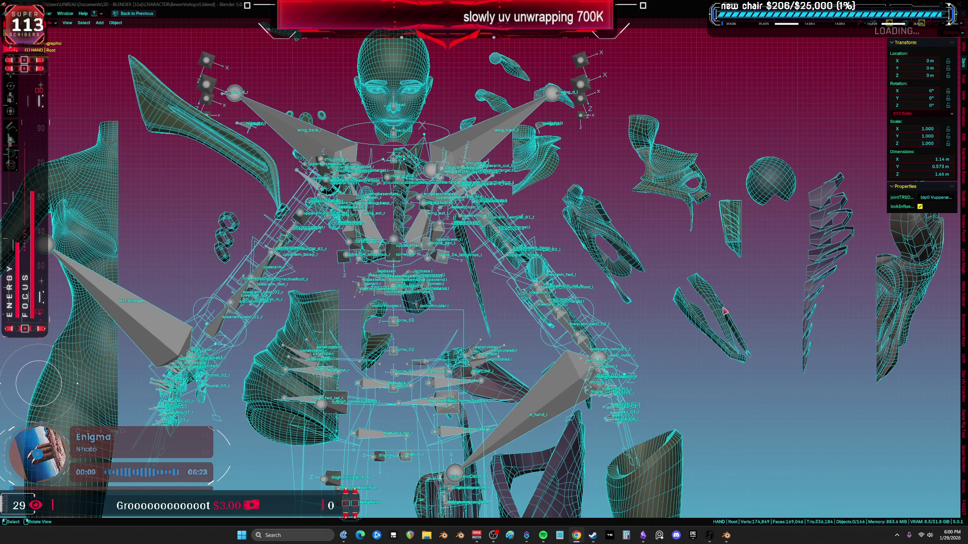
middle_drag(486, 350, 514, 232)
Step: Move the forearm, lower leg and foot pieces out to the right in wireframe view
key(shift+z)
key(shift+z)
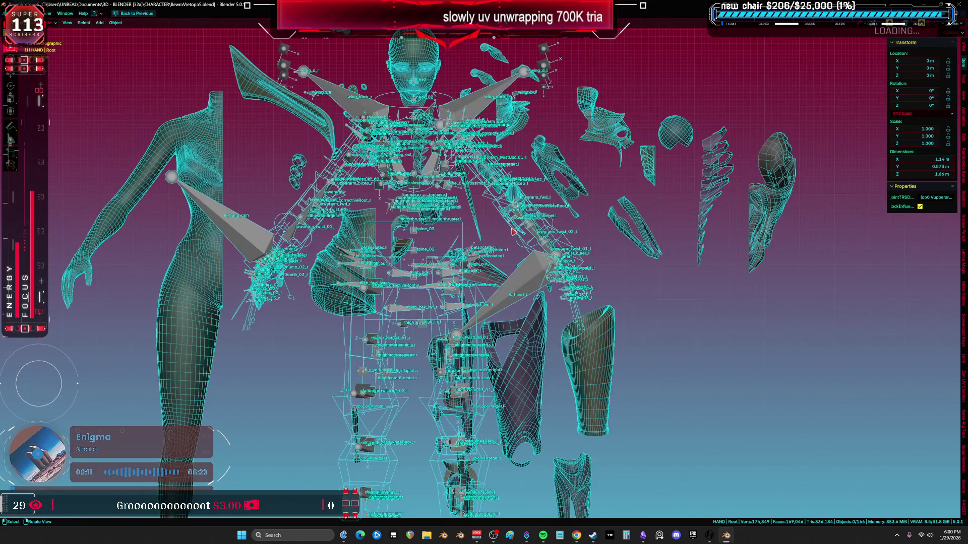
click(213, 160)
key(KP_1)
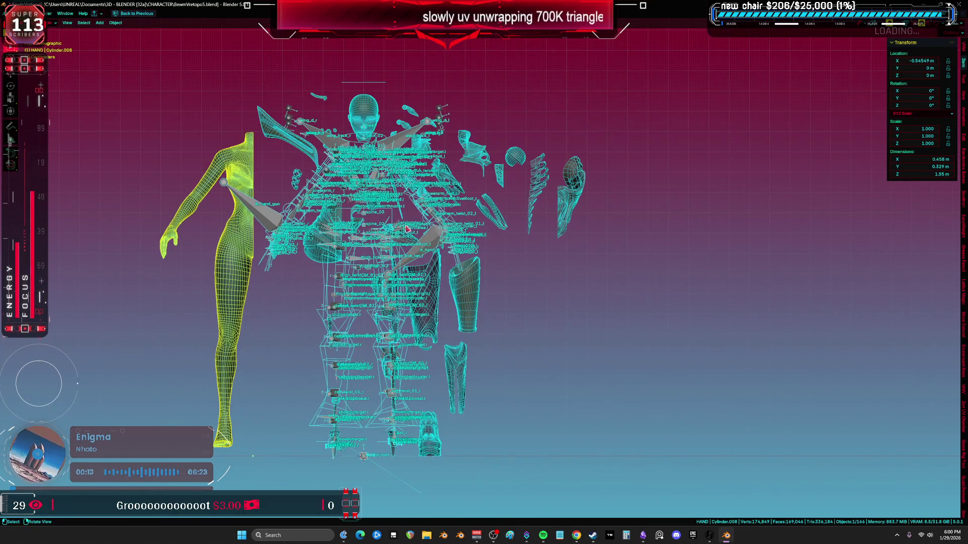
click(476, 304)
drag(476, 304, 615, 304)
drag(462, 376, 591, 375)
drag(430, 434, 617, 419)
click(617, 419)
scroll(398, 368, up, 2)
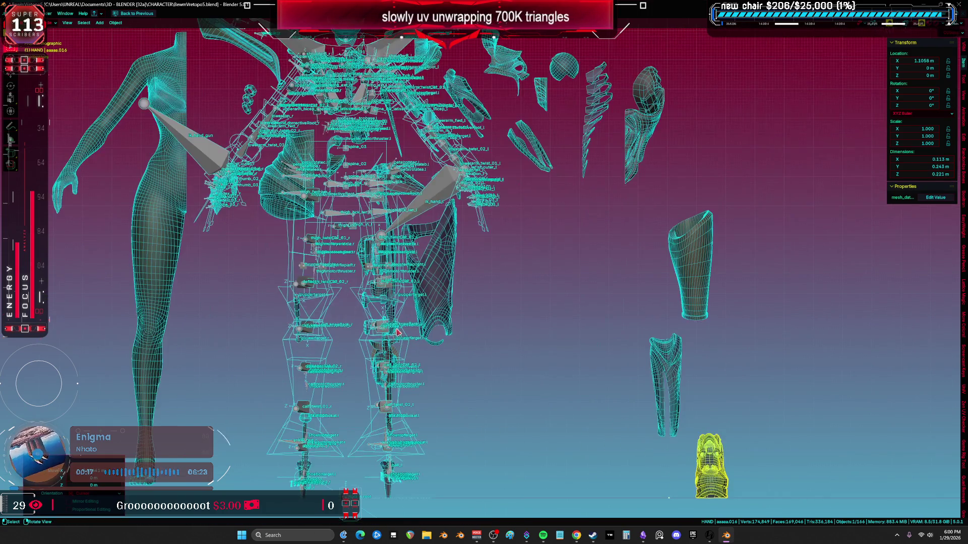
Step: Hide the rig armature, both leg lattices and the lower-leg lattice
click(306, 314)
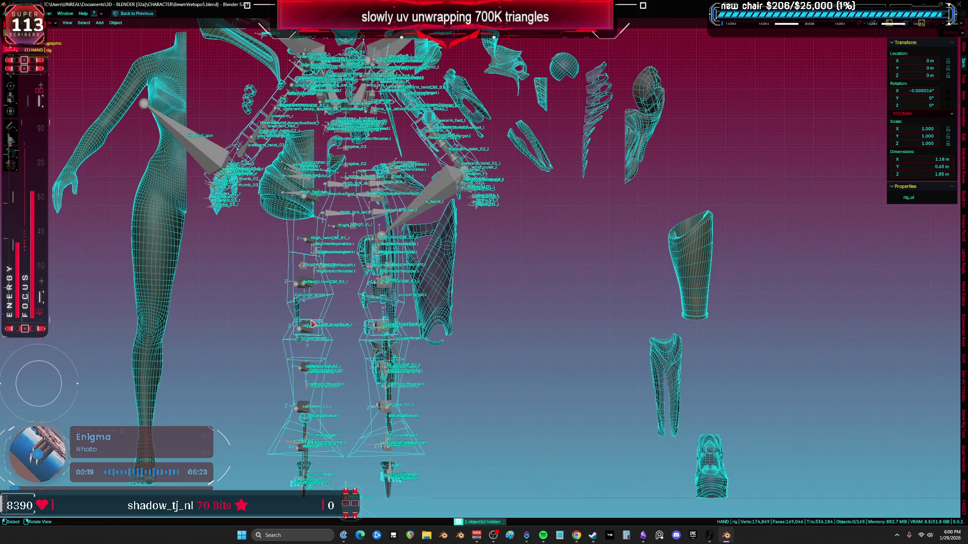
key(h)
click(356, 291)
key(h)
click(328, 291)
key(h)
click(374, 392)
key(h)
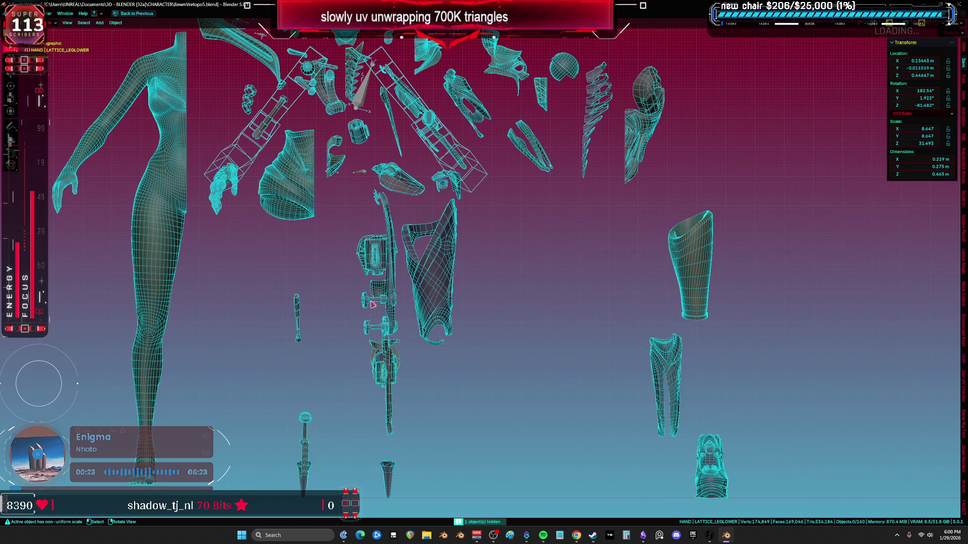
shift+scroll(350, 201, up, 5)
Step: Hide the upper-arm, forearm and right-arm lattices
click(316, 227)
key(h)
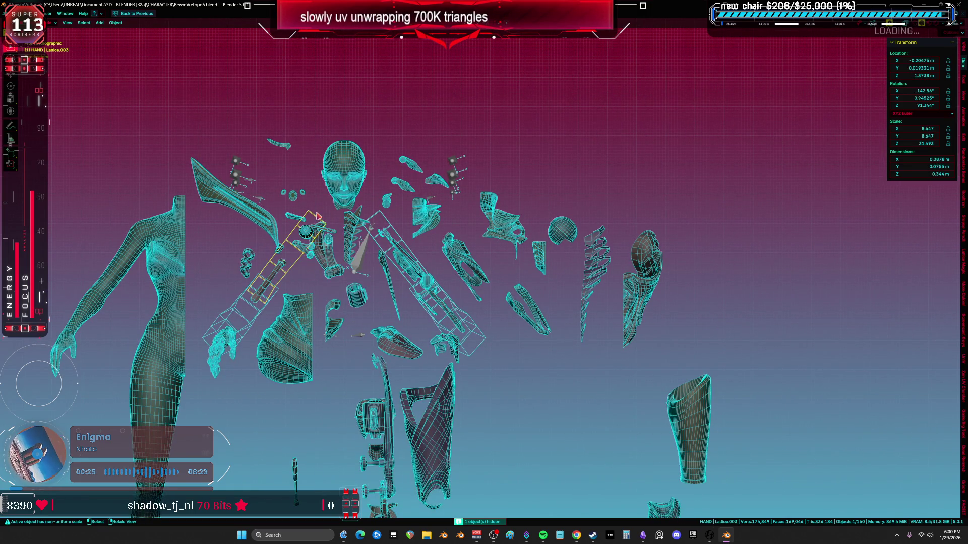
click(247, 302)
key(h)
click(387, 222)
key(h)
Step: Select the draped piece Cube.027 and restore the full multi-editor layout
scroll(466, 327, up, 3)
scroll(465, 326, up, 3)
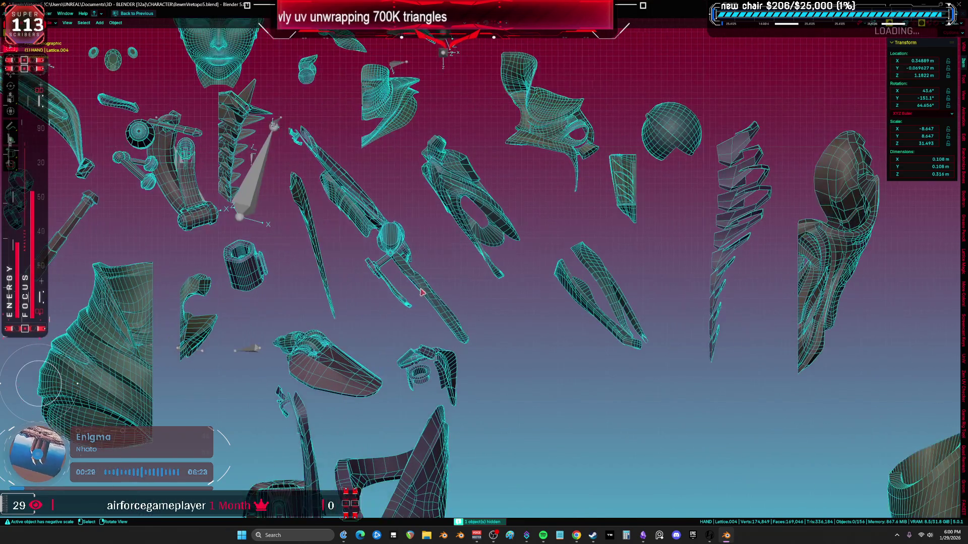
scroll(312, 266, down, 2)
click(185, 311)
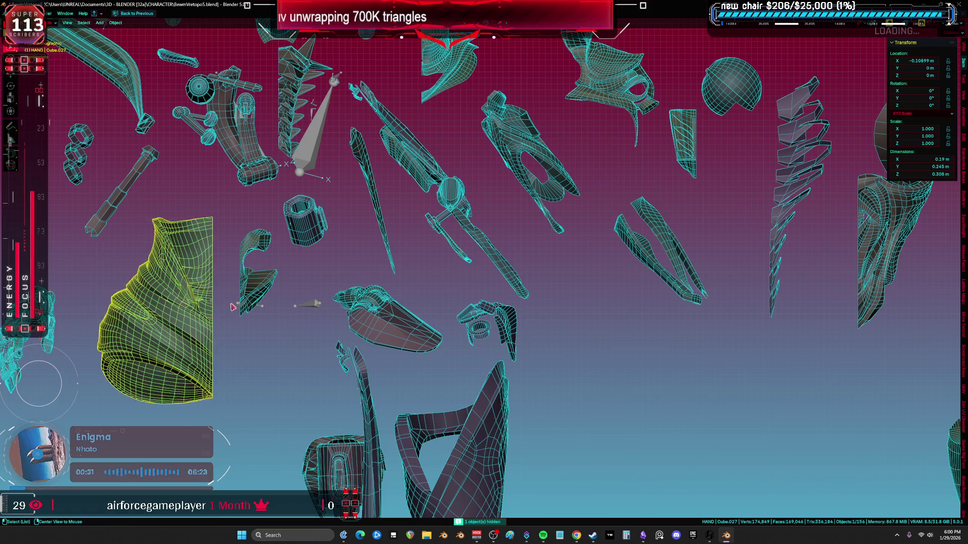
scroll(186, 311, down, 3)
key(ctrl+space)
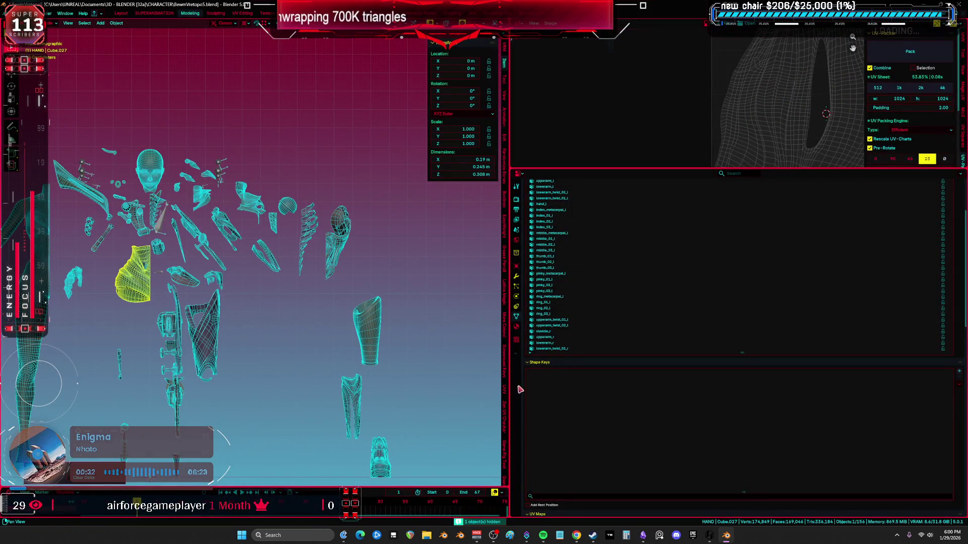
Step: Remove the custom_normal attribute from Cube.027 and zoom in on the mesh
scroll(593, 420, down, 10)
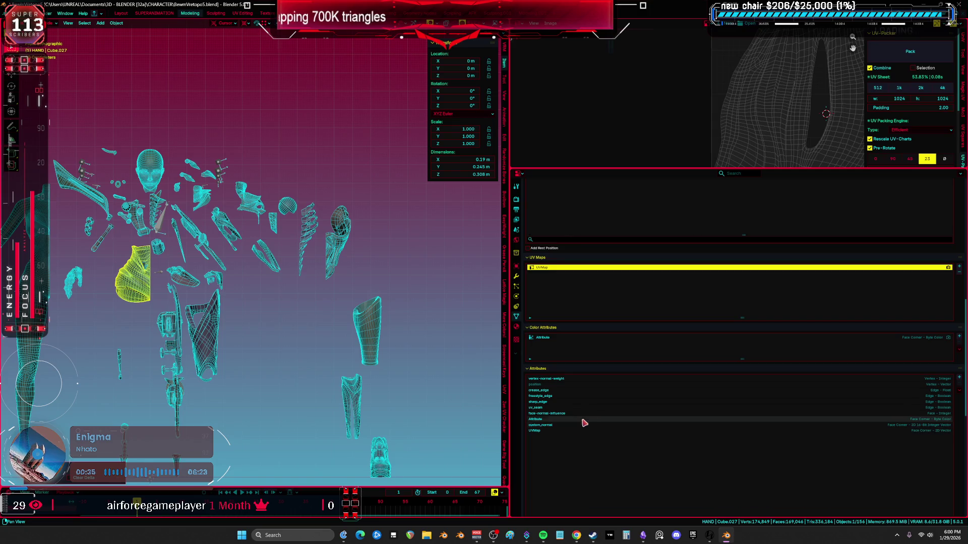
click(565, 425)
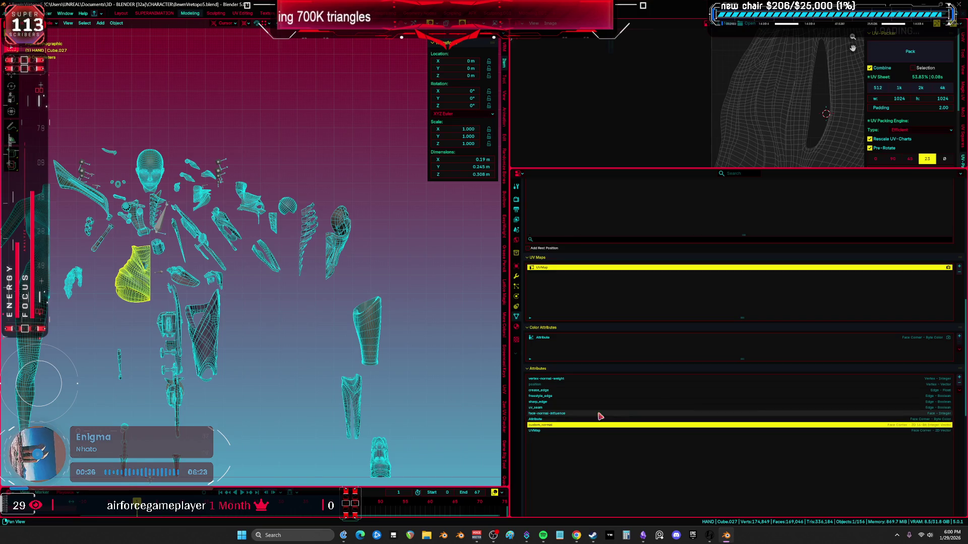
click(959, 383)
scroll(705, 404, up, 2)
scroll(198, 313, up, 3)
scroll(197, 312, up, 3)
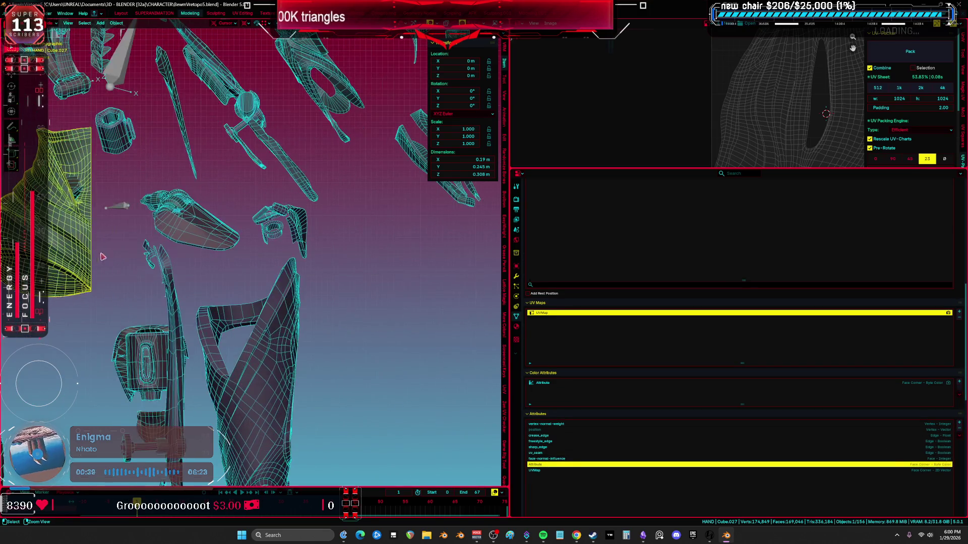
shift+middle_drag(98, 254, 198, 280)
scroll(296, 272, up, 3)
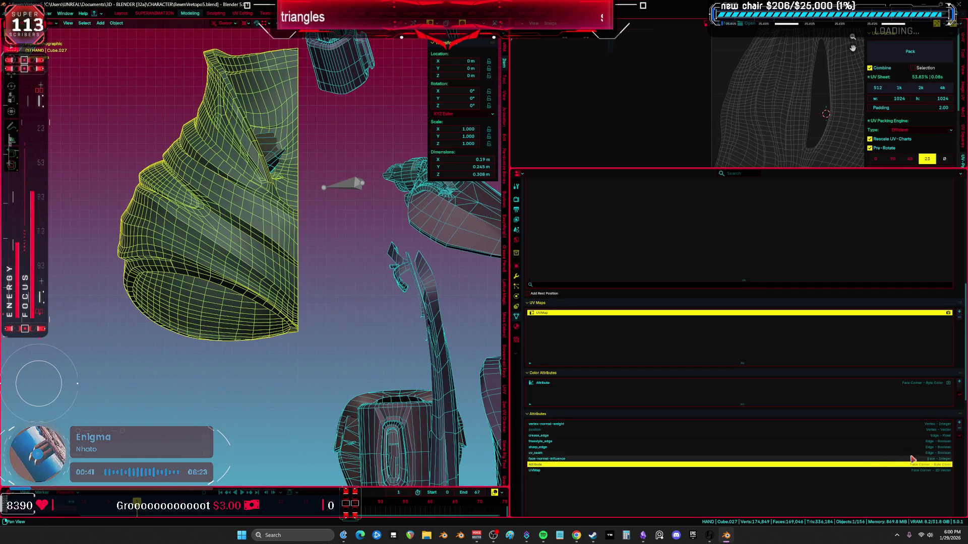
Step: Delete the Attribute, face-normal-influence, freestyle_edge and crease_edge attributes
click(959, 429)
click(702, 459)
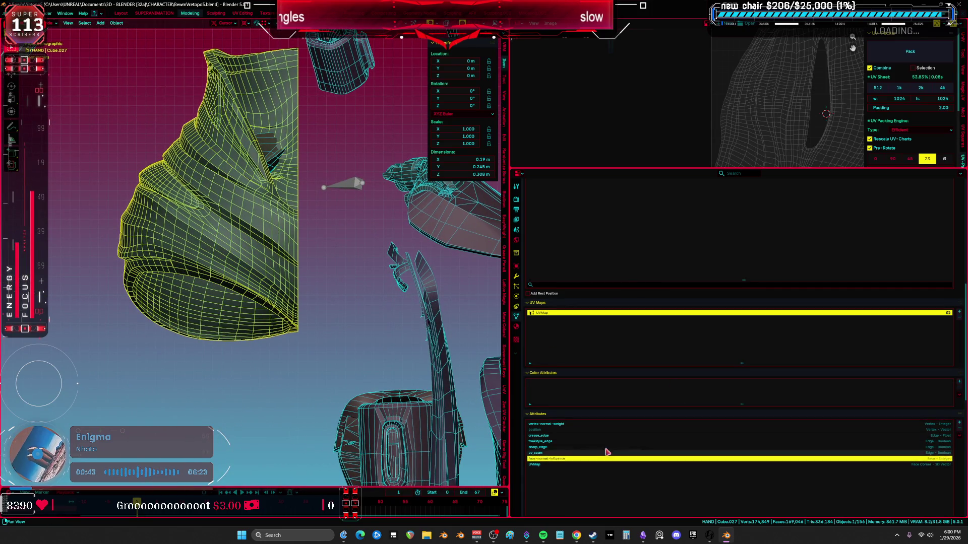
click(960, 429)
click(648, 442)
click(959, 429)
click(564, 436)
click(960, 429)
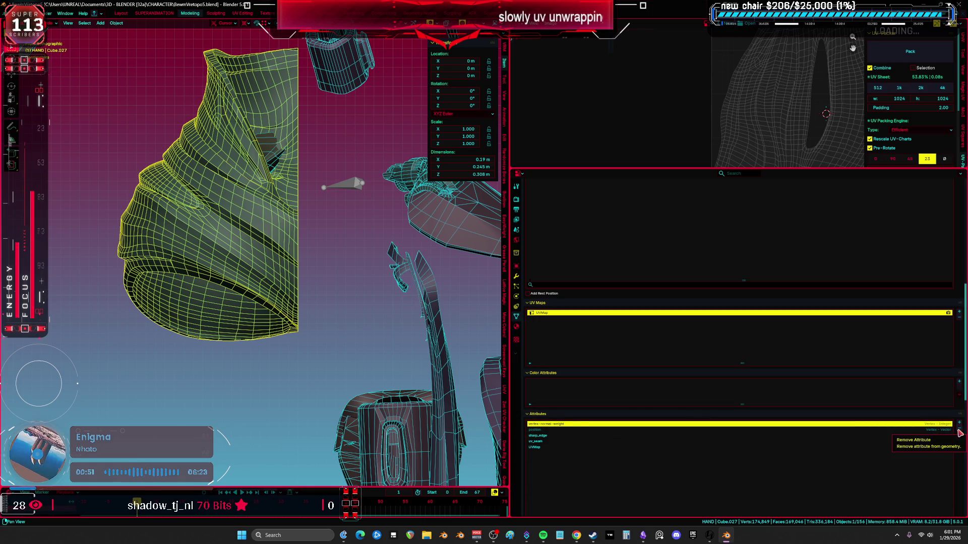
Step: Check the hand piece in Weight Paint mode and delete the vertex-normal-weight attribute
middle_drag(435, 359, 309, 316)
key(shift+alt+z)
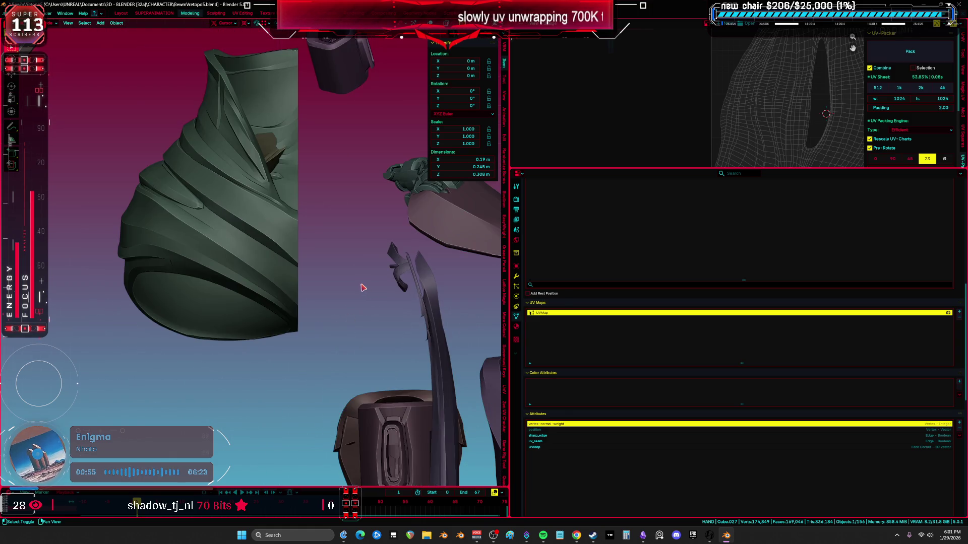
key(shift+alt+z)
key(shift+alt+z)
key(shift+alt+z)
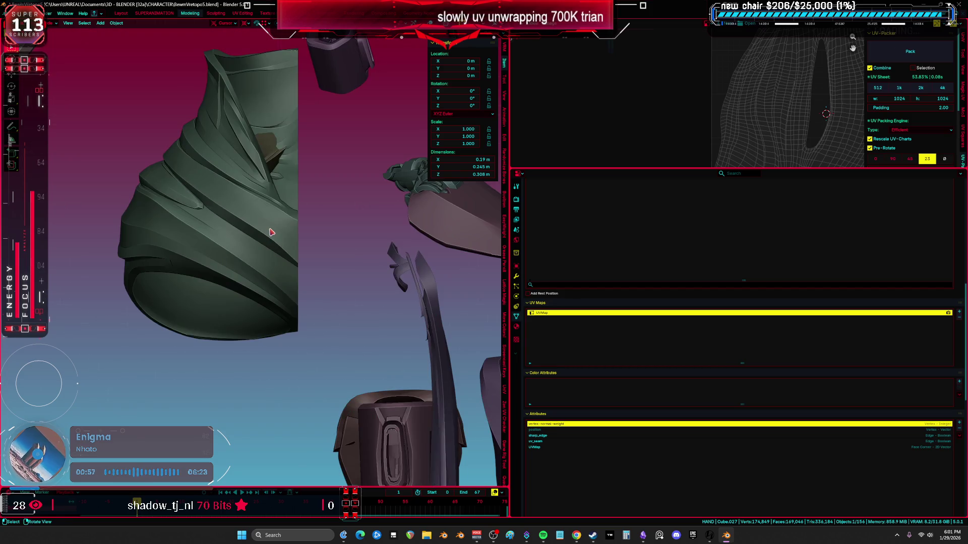
key(ctrl+Tab)
click(242, 212)
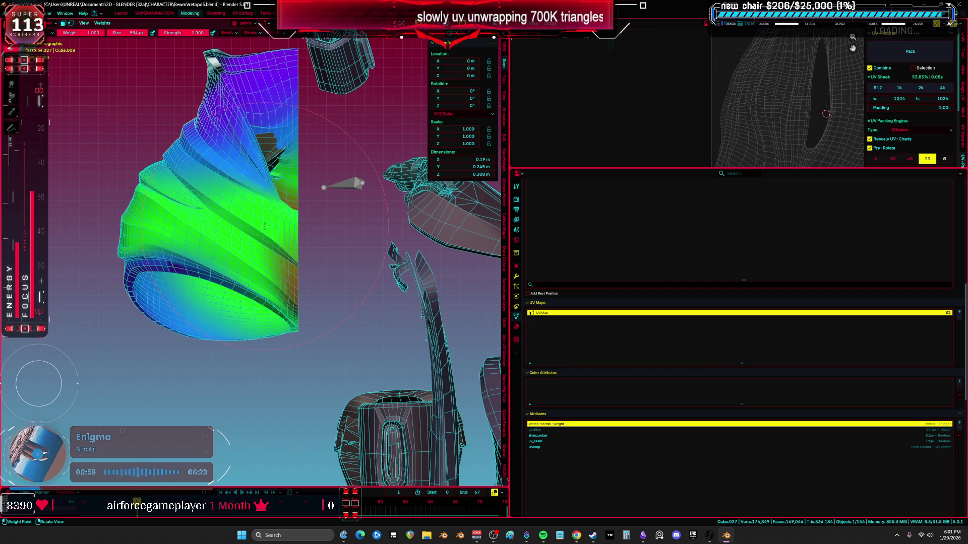
click(958, 429)
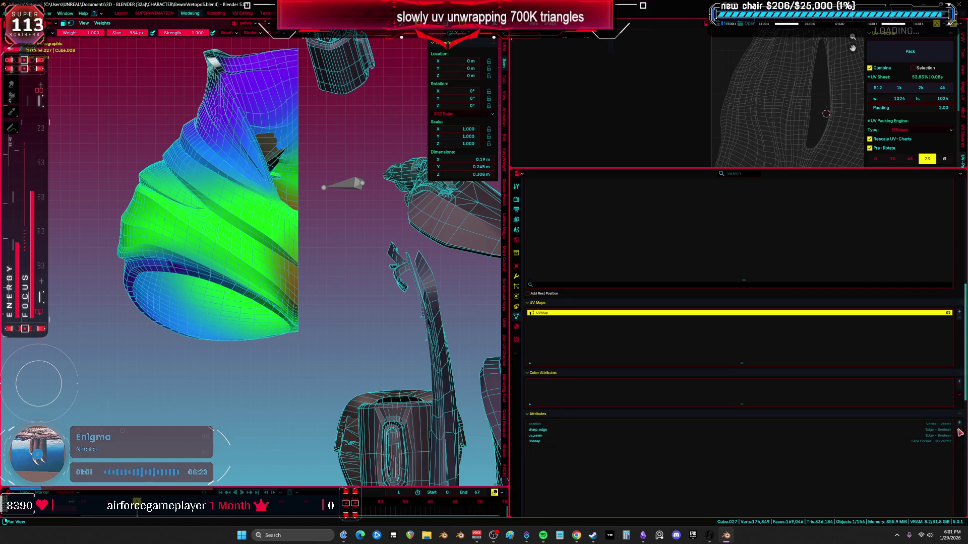
Step: Return Cube.027 to Object Mode and show its modifier stack
middle_drag(312, 272, 329, 276)
scroll(298, 262, down, 3)
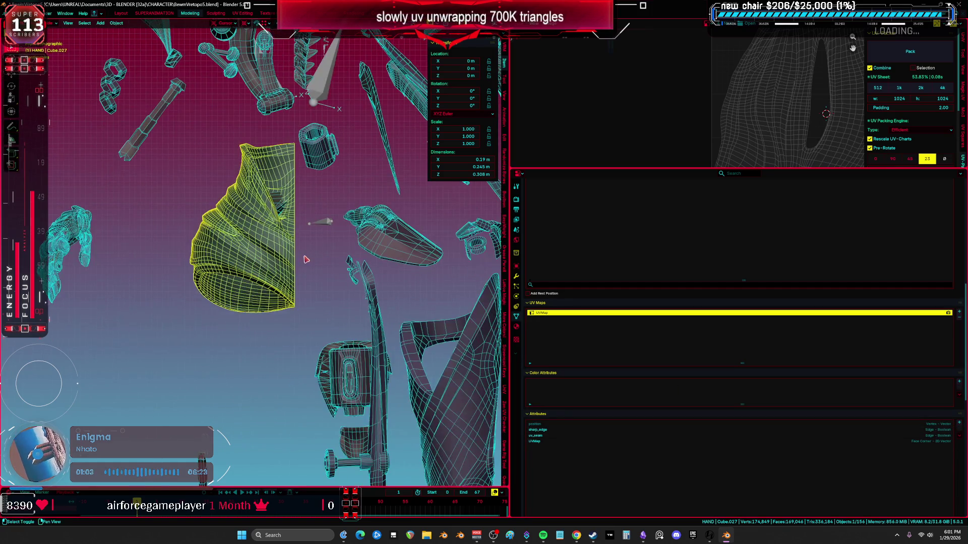
key(ctrl+Tab)
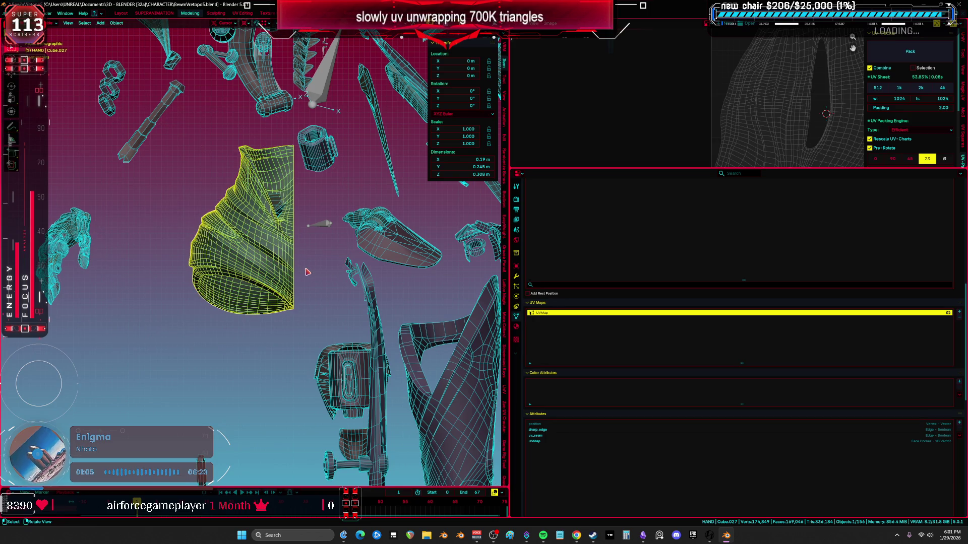
click(516, 276)
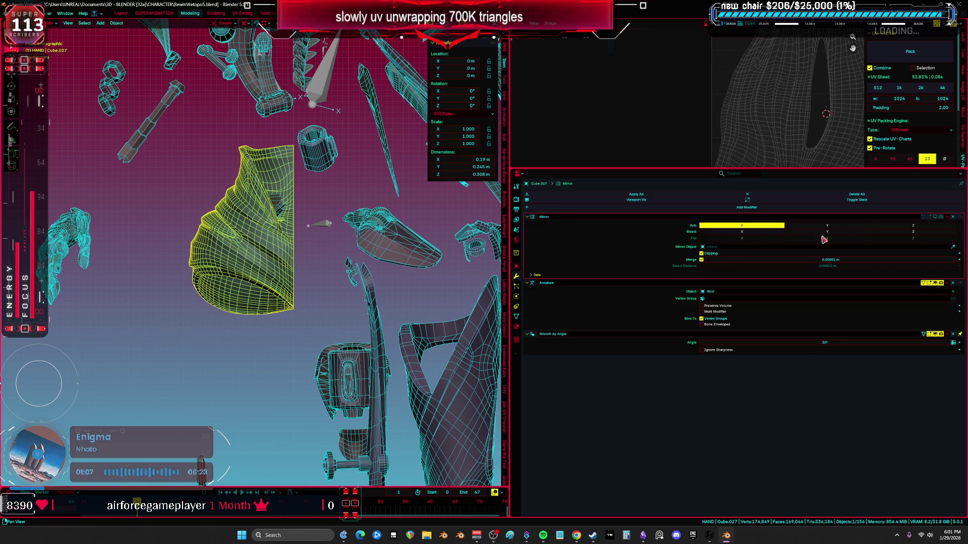
Step: Enable the Mirror modifier's viewport display on Cube.027 and Cylinder.050
click(940, 218)
mouse_move(353, 282)
middle_down()
mouse_move(383, 270)
mouse_move(347, 282)
mouse_move(383, 287)
middle_up()
click(350, 285)
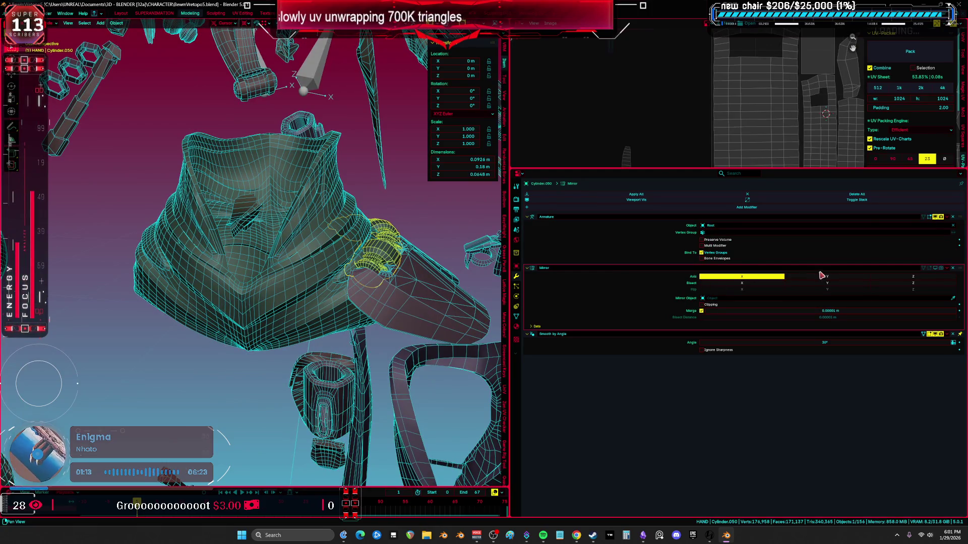
click(929, 268)
middle_drag(454, 303, 499, 327)
Step: Delete Cylinder.050's custom_normal and leftover color attributes in the mesh data settings
click(516, 327)
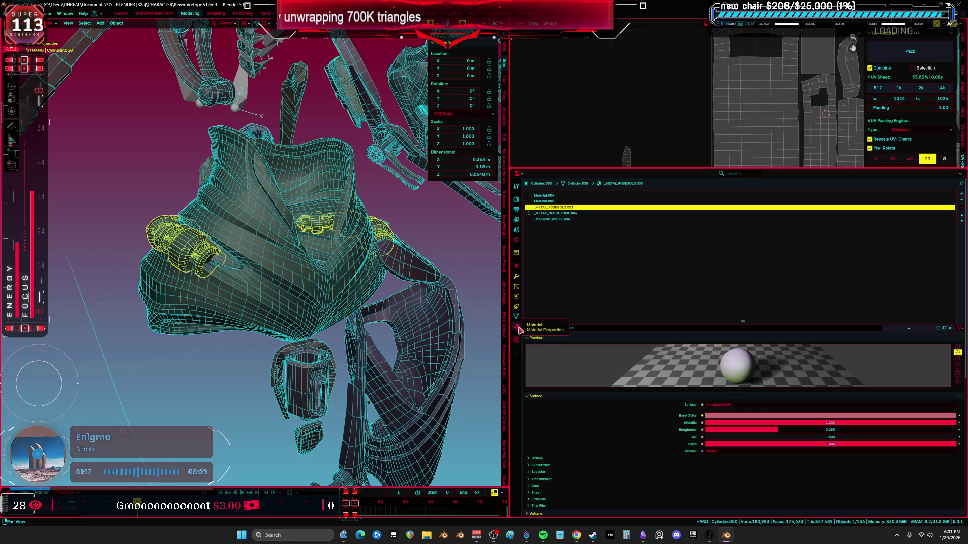
click(516, 316)
scroll(572, 417, down, 15)
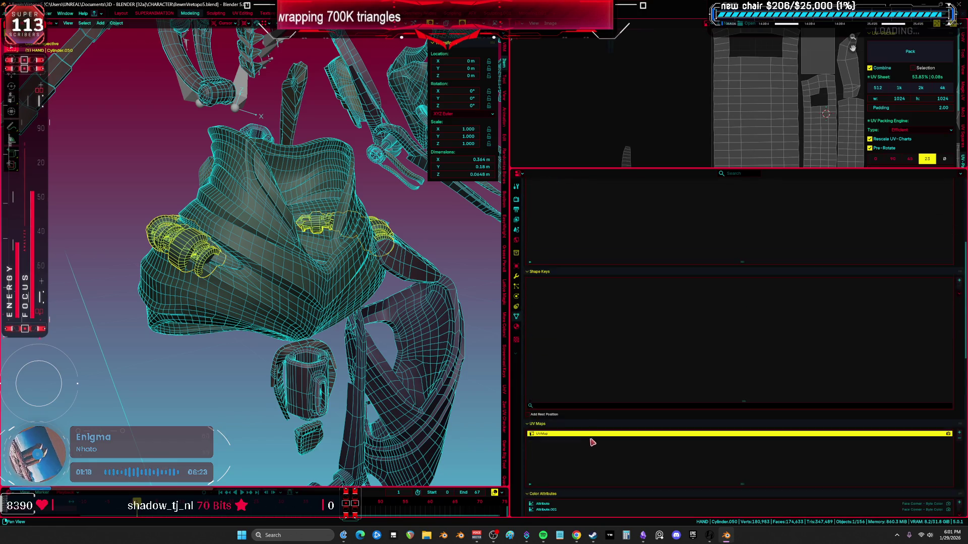
click(579, 350)
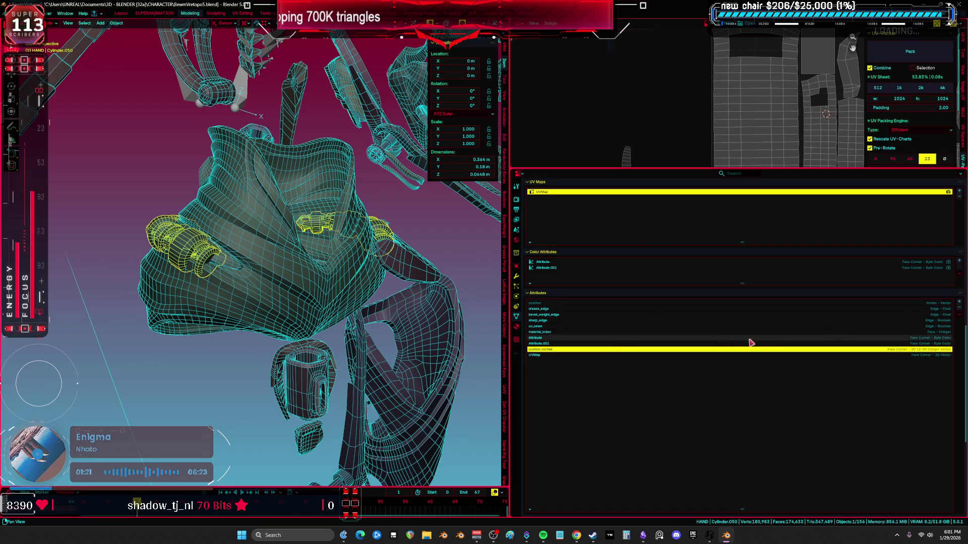
click(958, 309)
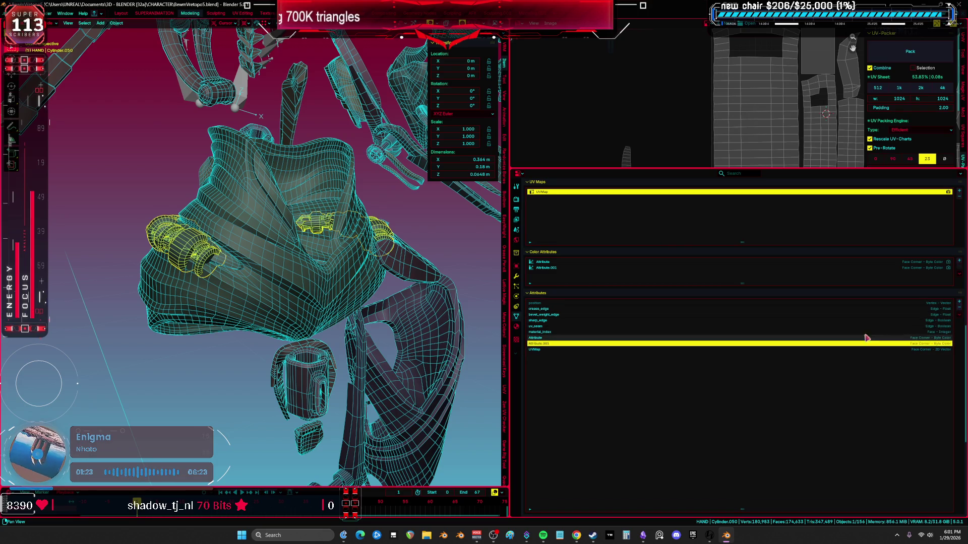
click(959, 310)
click(960, 309)
click(605, 320)
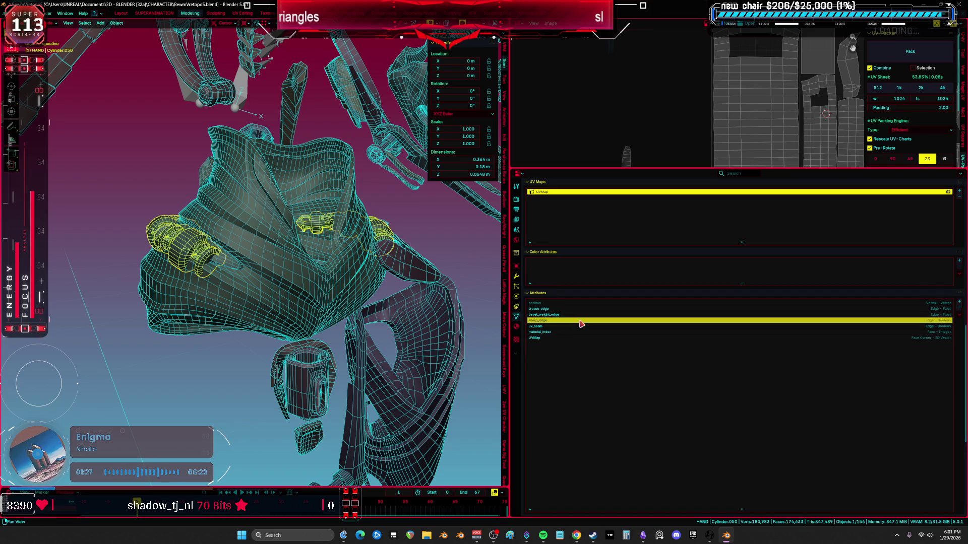
click(960, 311)
scroll(226, 292, up, 5)
Step: Check Cylinder.050's UVs in Edit Mode, then return to Object Mode in front view
key(shift+z)
key(Tab)
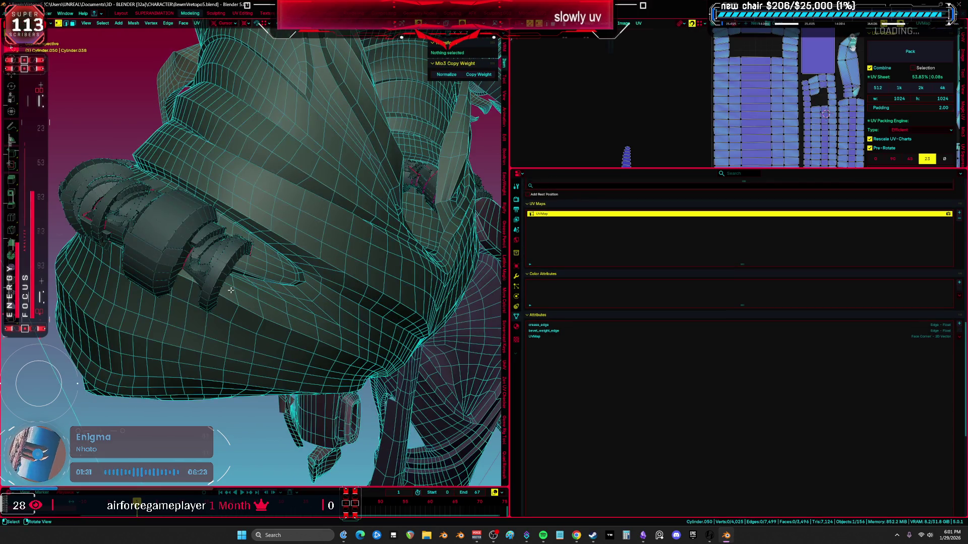
key(ctrl+Tab)
click(183, 315)
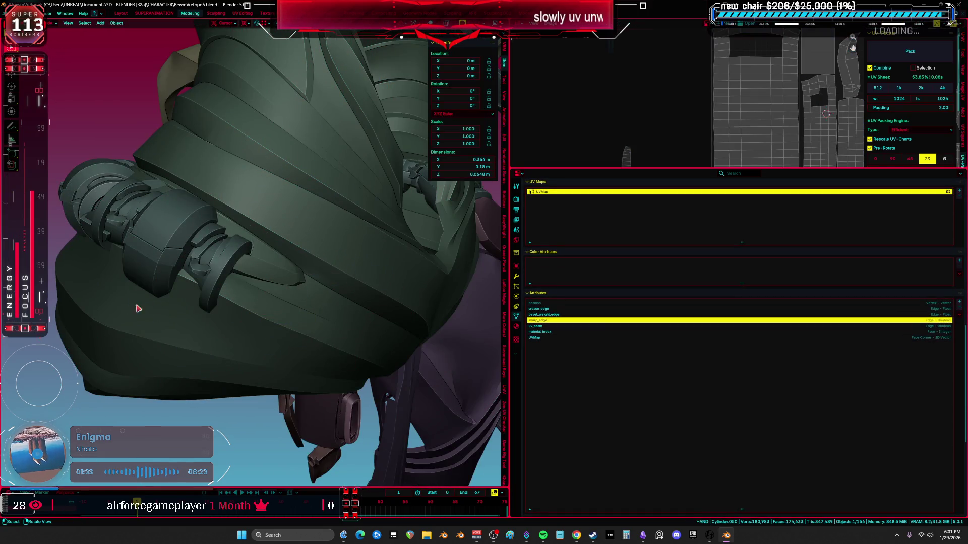
key(shift+z)
key(KP_1)
Step: Delete crease_edge and bevel_weight_edge from Cylinder.050, then maximize the 3D view
click(612, 309)
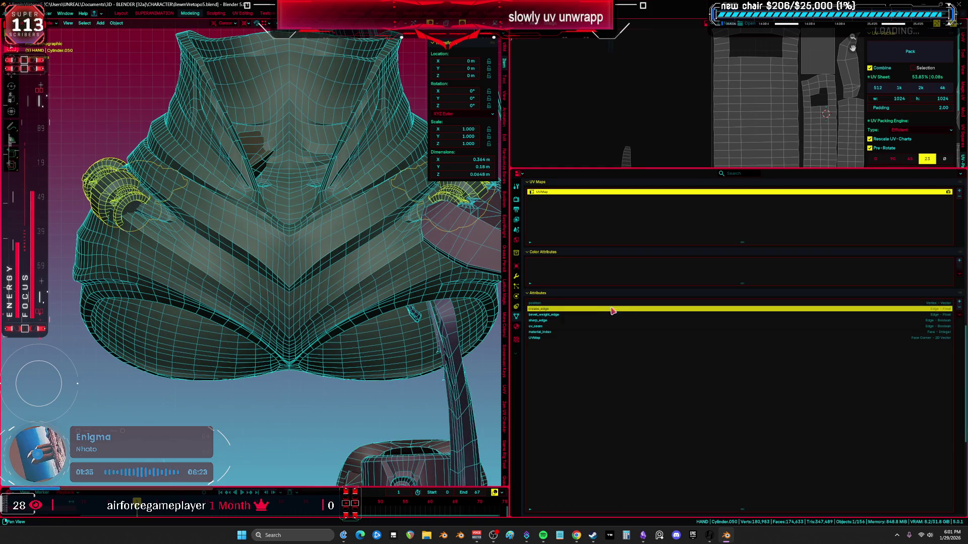
click(958, 313)
click(597, 309)
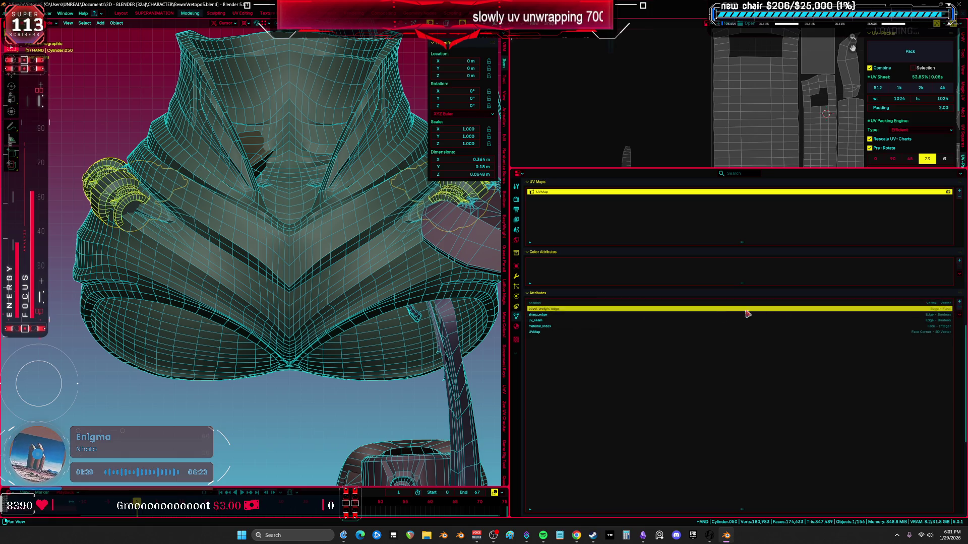
click(959, 313)
click(776, 321)
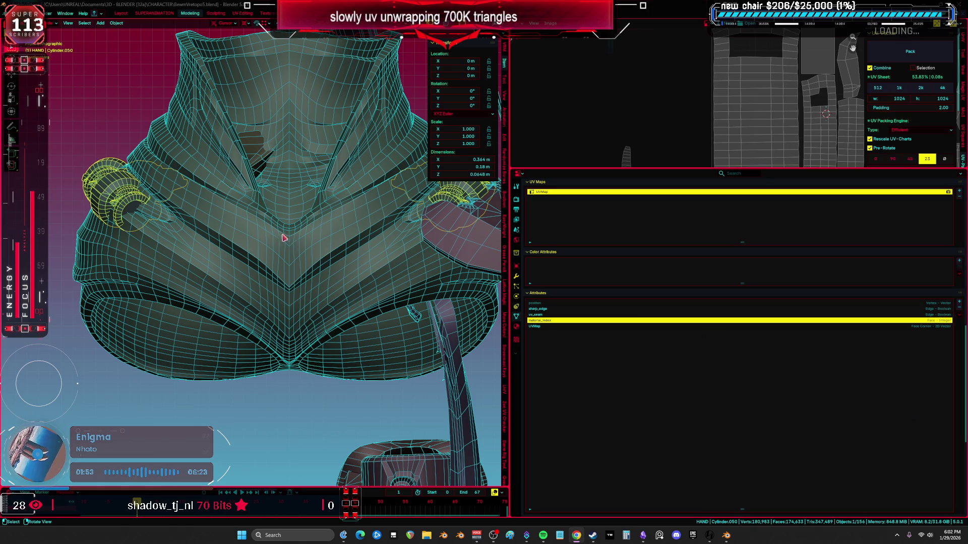
scroll(353, 302, down, 4)
mouse_move(353, 303)
middle_down()
mouse_move(309, 289)
mouse_move(288, 194)
middle_up()
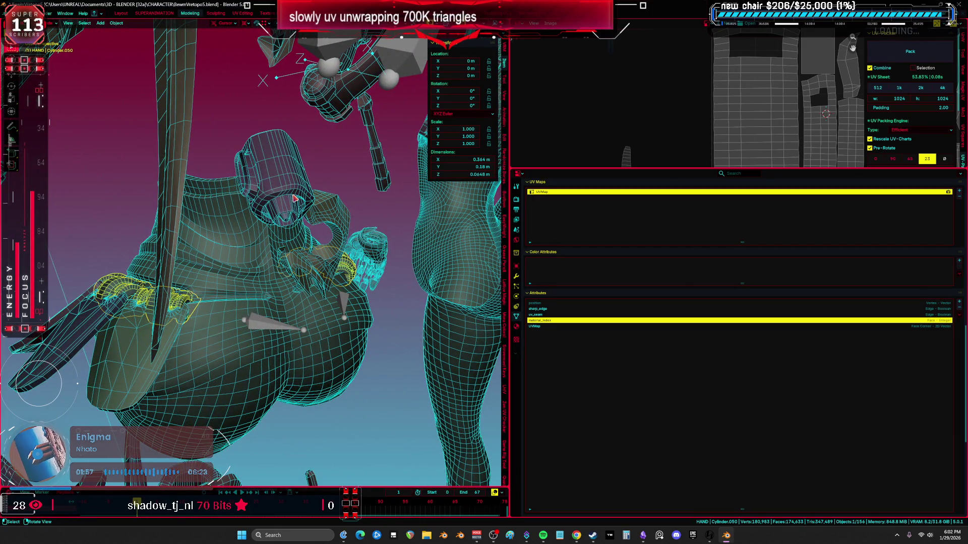
key(KP_1)
key(ctrl+space)
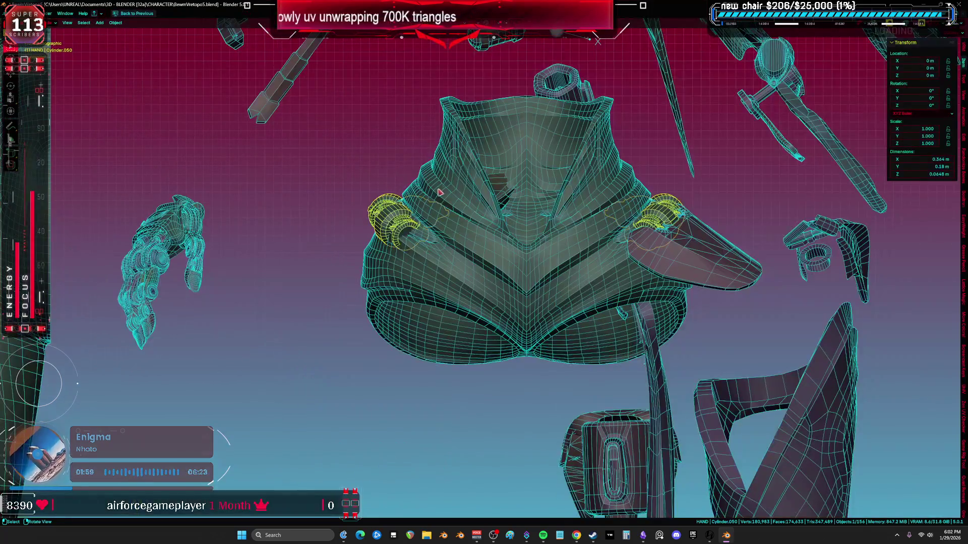
Step: Add a Mirror modifier to the DS_FlapA flap piece
shift+middle_drag(418, 273, 381, 247)
middle_drag(437, 304, 502, 301)
click(559, 255)
middle_drag(560, 255, 547, 261)
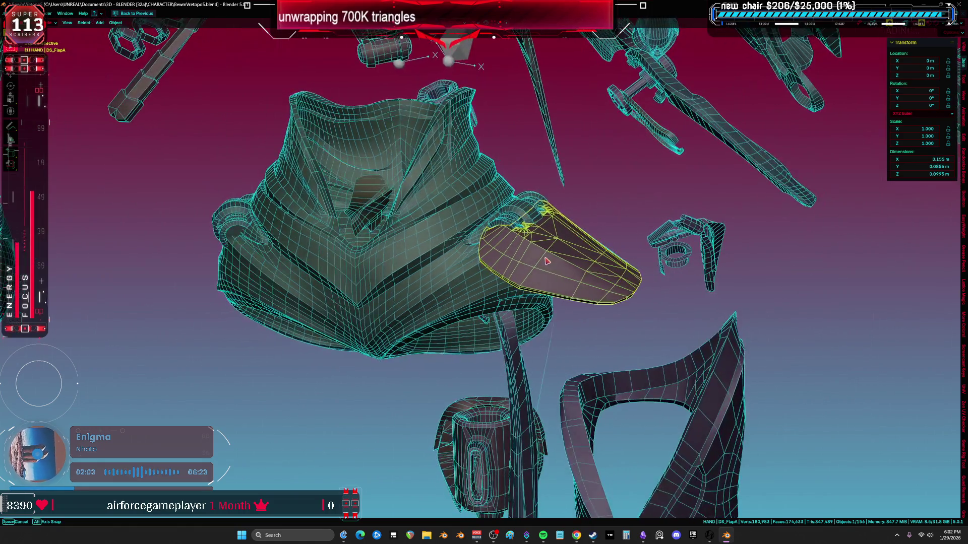
scroll(543, 266, down, 5)
key(ctrl+space)
scroll(569, 266, up, 8)
click(516, 277)
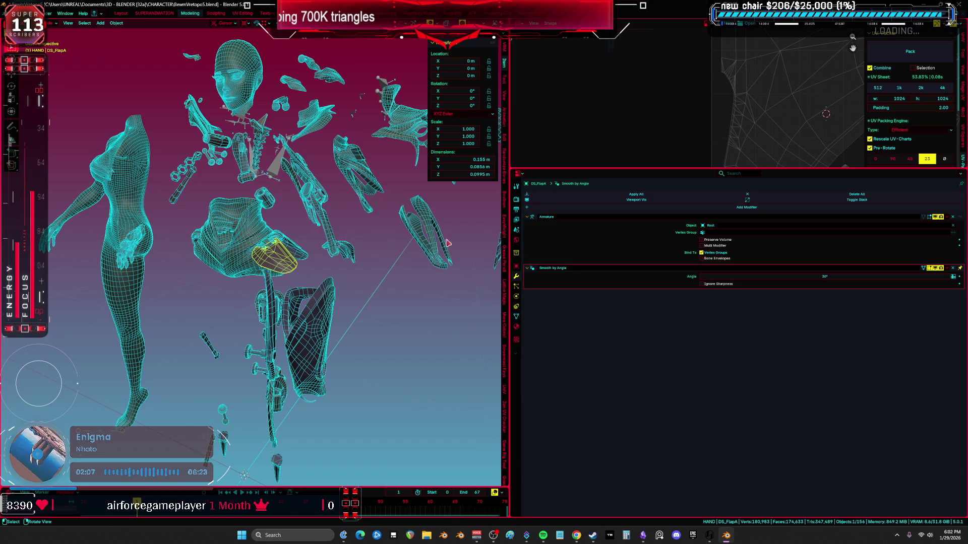
key(KP_Decimal)
key(shift+a)
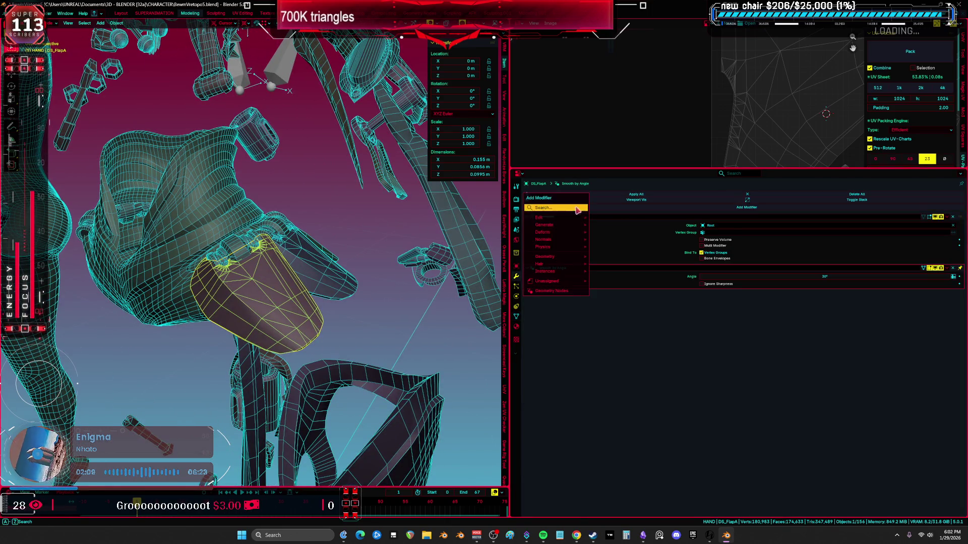
click(634, 233)
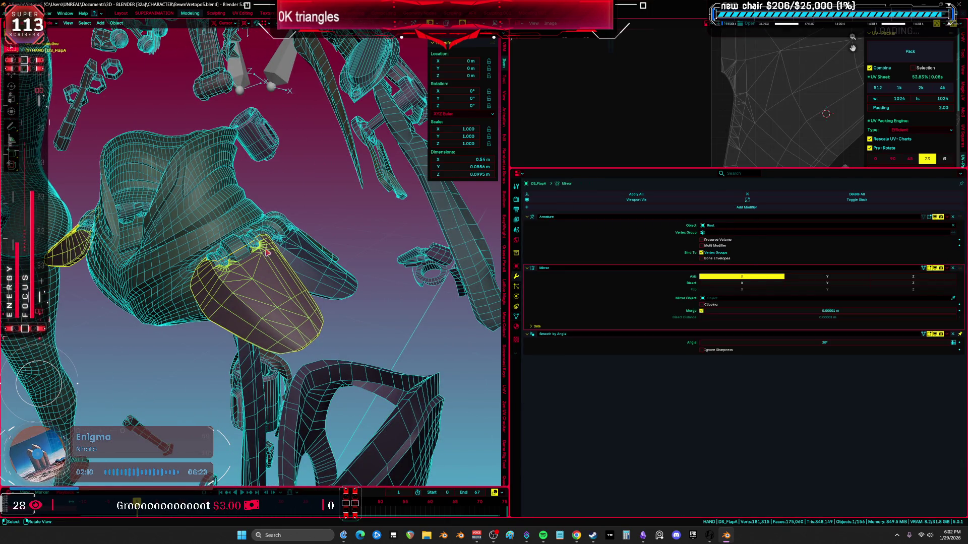
Step: Add a Mirror modifier to the DS_FlapC flap piece, leaving DS_FlapB unchanged
click(313, 266)
key(shift+a)
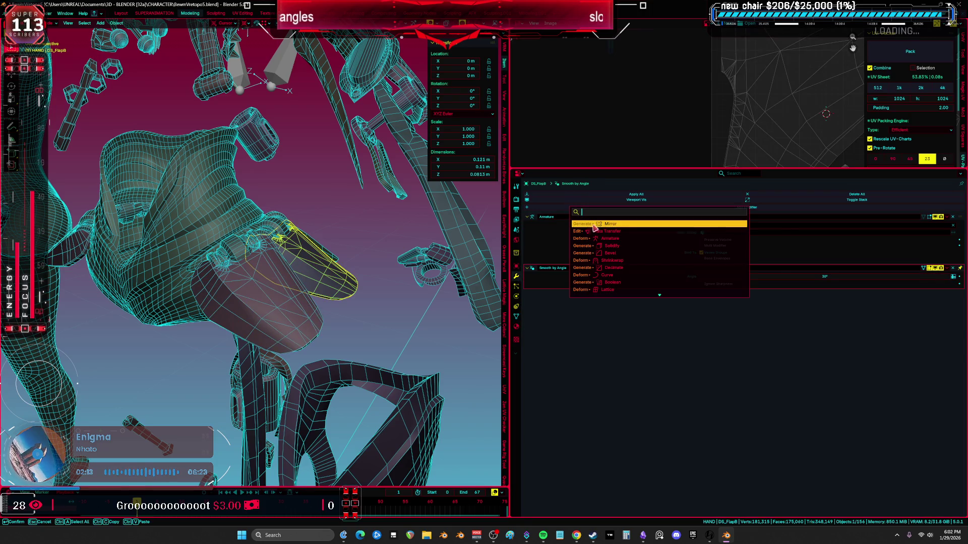
key(Escape)
click(272, 242)
middle_drag(353, 247, 445, 252)
key(shift+a)
click(609, 220)
middle_drag(323, 252, 403, 257)
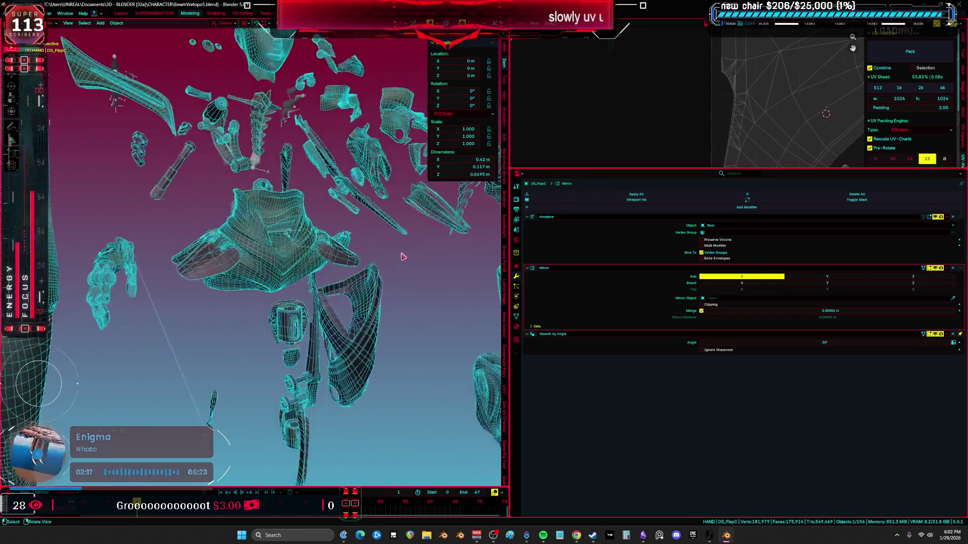
Step: In front view, add a Mirror modifier to the tall Cylinder piece
key(KP_1)
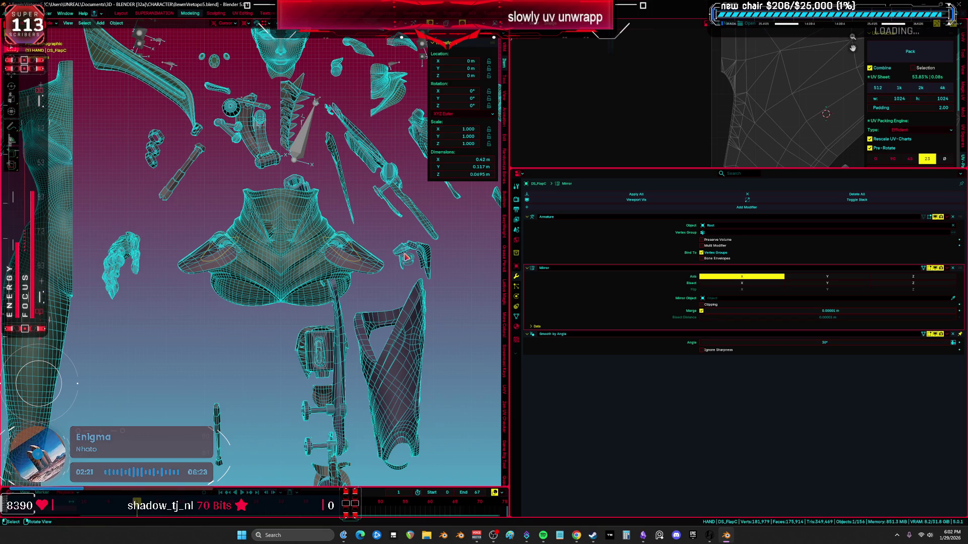
shift+scroll(398, 213, down, 5)
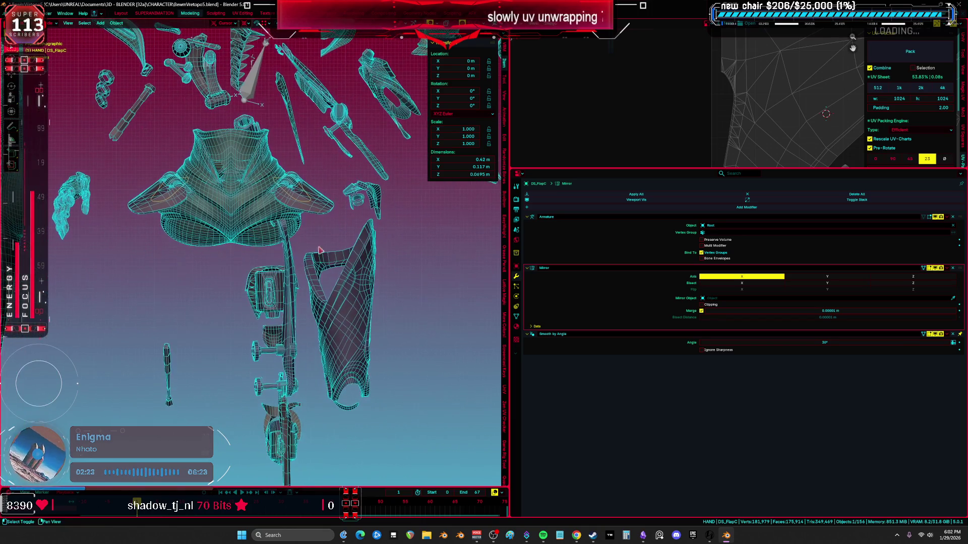
shift+scroll(240, 229, down, 5)
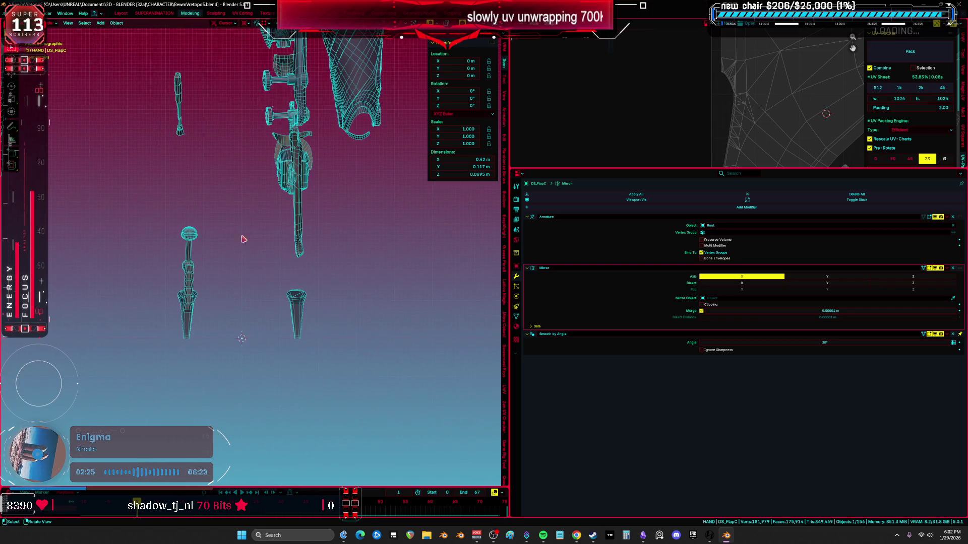
click(297, 304)
click(187, 292)
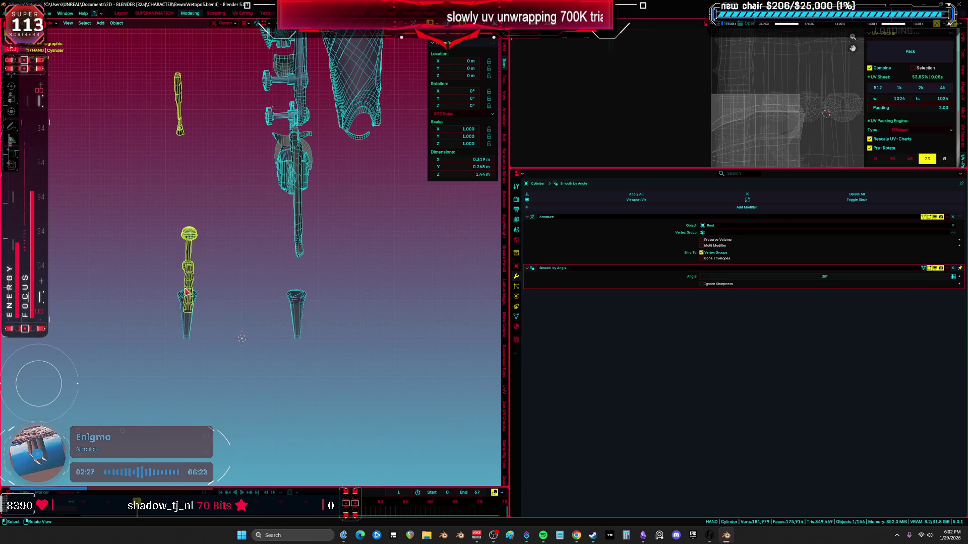
click(573, 206)
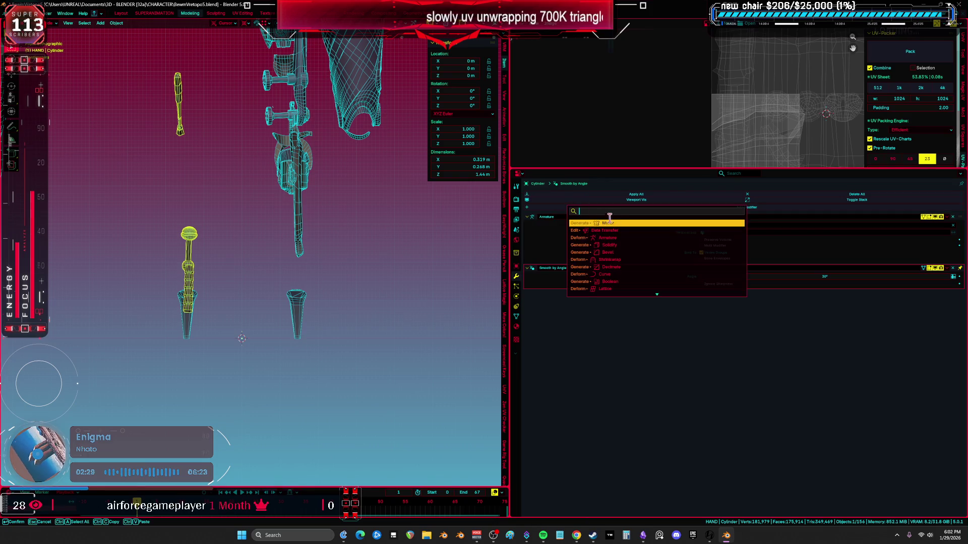
key(Return)
Step: Turn on mirroring for the thin vertical leg piece
shift+middle_drag(357, 241, 348, 313)
click(296, 282)
middle_drag(296, 282, 322, 273)
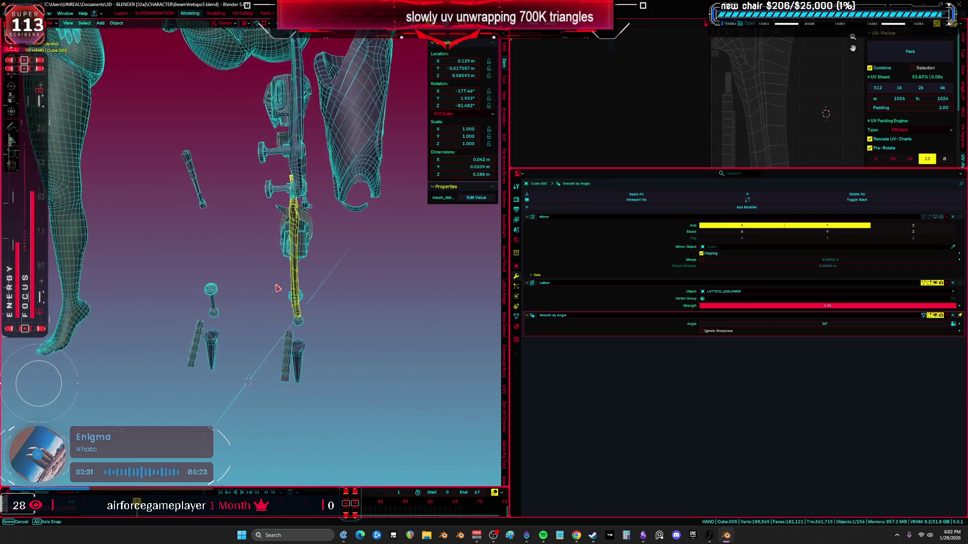
mouse_move(391, 250)
middle_down()
mouse_move(258, 260)
mouse_move(351, 274)
mouse_move(281, 296)
mouse_move(272, 317)
mouse_move(340, 315)
mouse_move(314, 273)
middle_up()
click(314, 218)
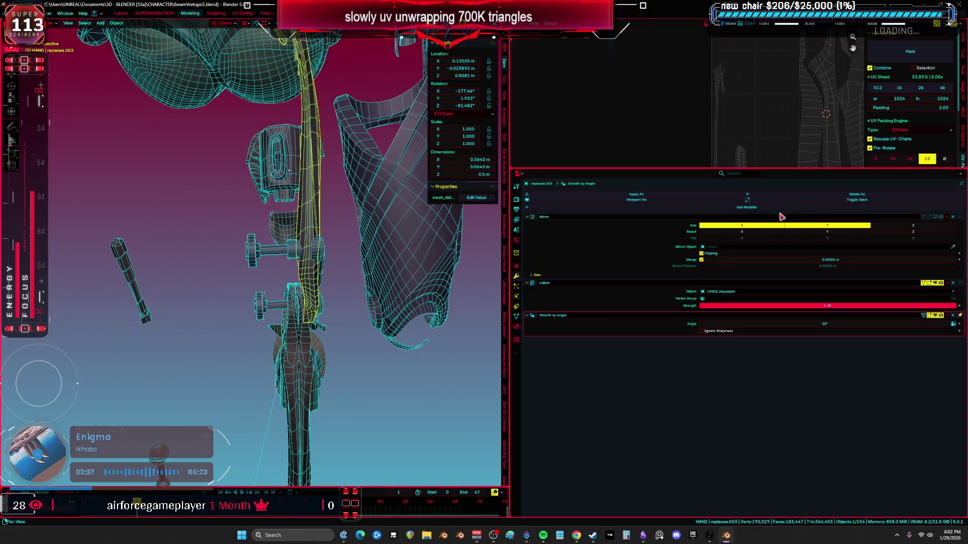
click(941, 218)
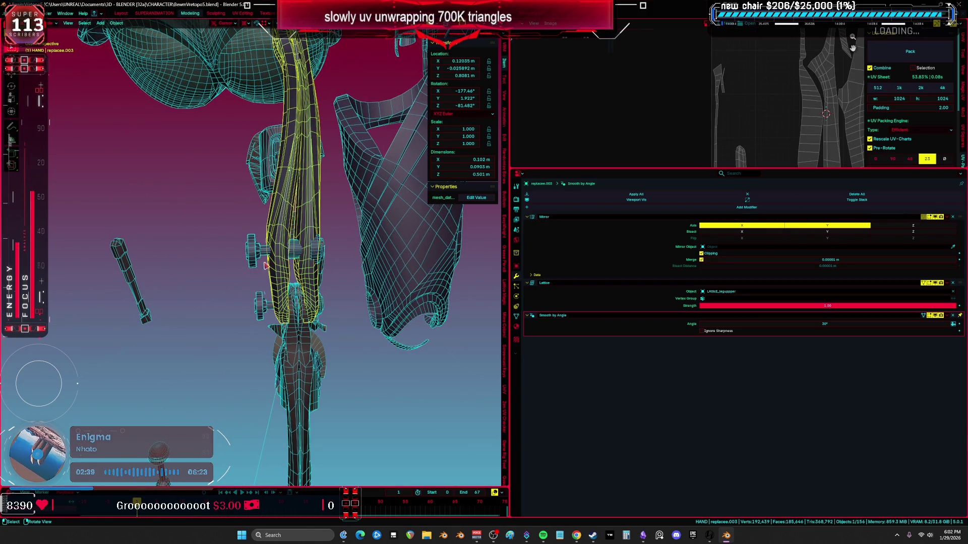
Step: Add a Mirror modifier to DS_Thigh and clear its location to the origin
middle_drag(290, 262, 368, 282)
click(377, 274)
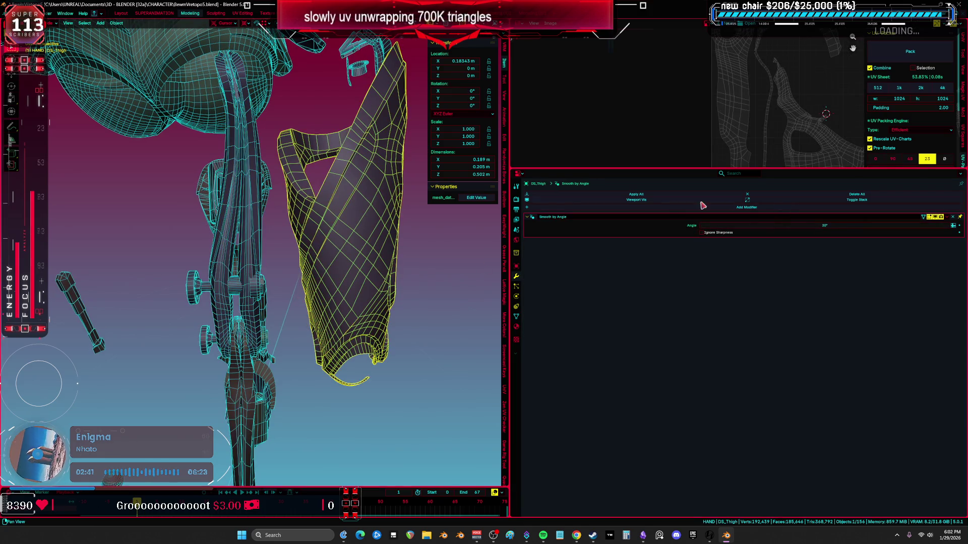
click(672, 211)
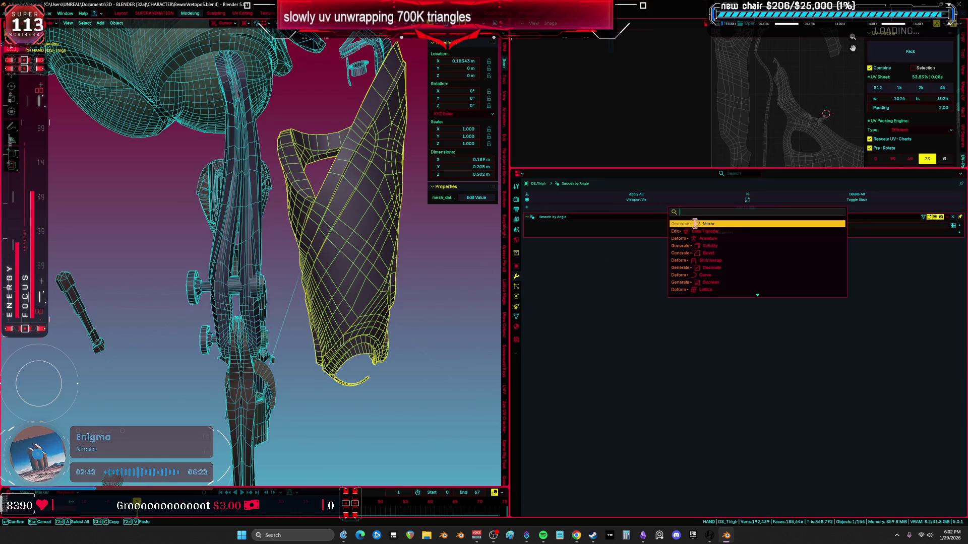
click(694, 223)
key(alt+g)
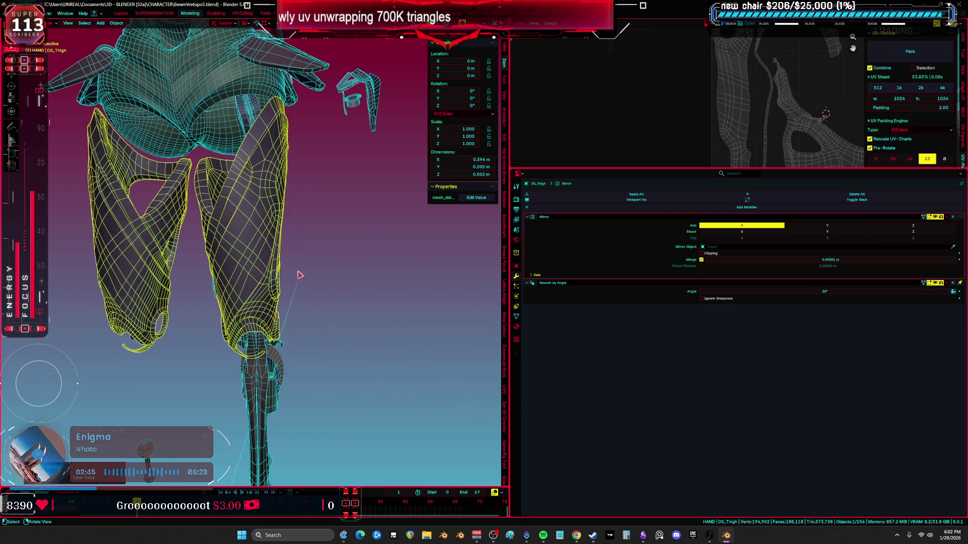
Step: Turn on mirroring for the chest piece aaaaa.008
shift+middle_drag(302, 275, 336, 335)
shift+middle_drag(286, 233, 302, 383)
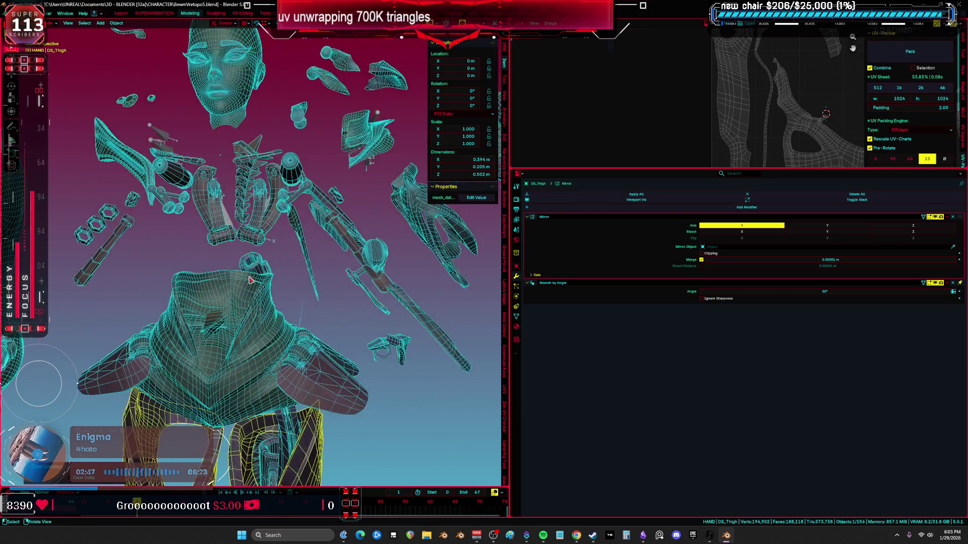
key(ctrl+space)
middle_drag(454, 252, 537, 239)
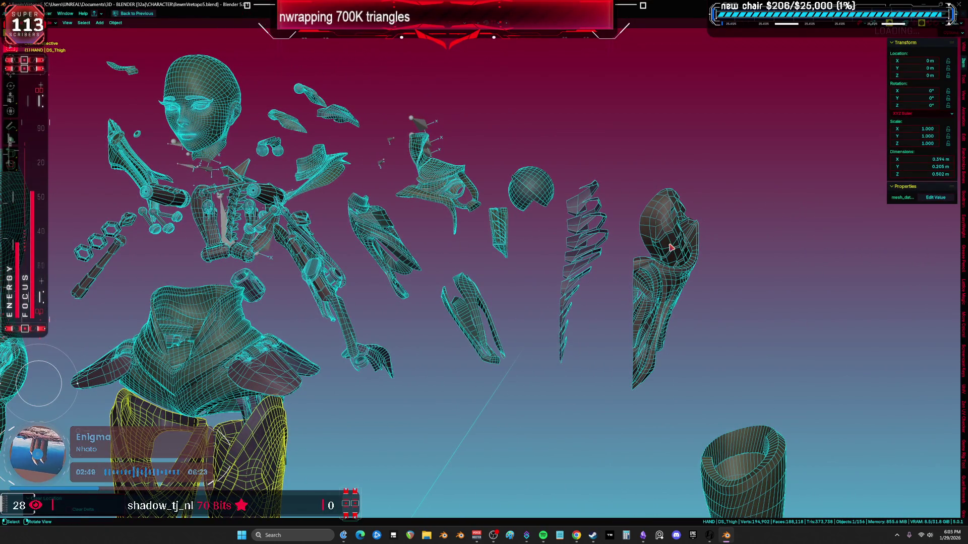
click(677, 264)
click(222, 252)
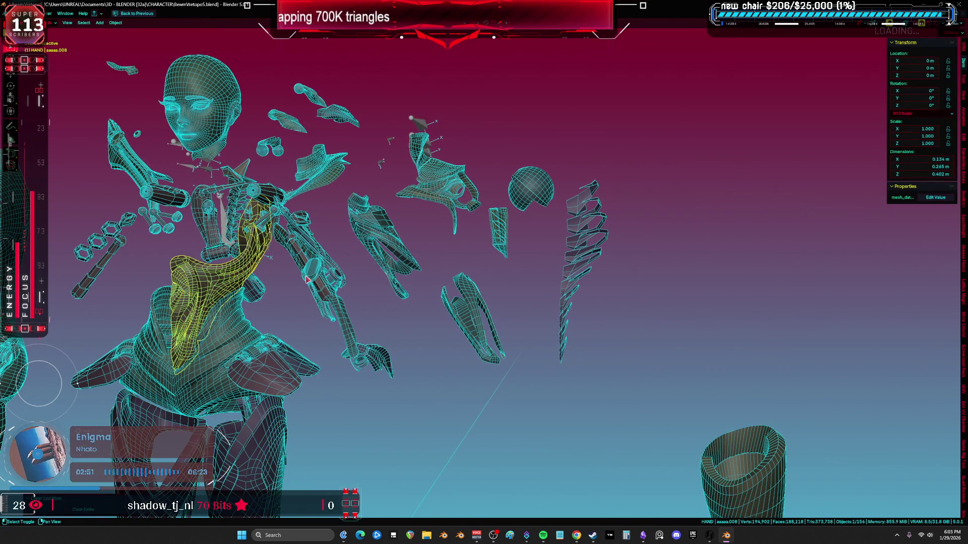
key(ctrl+space)
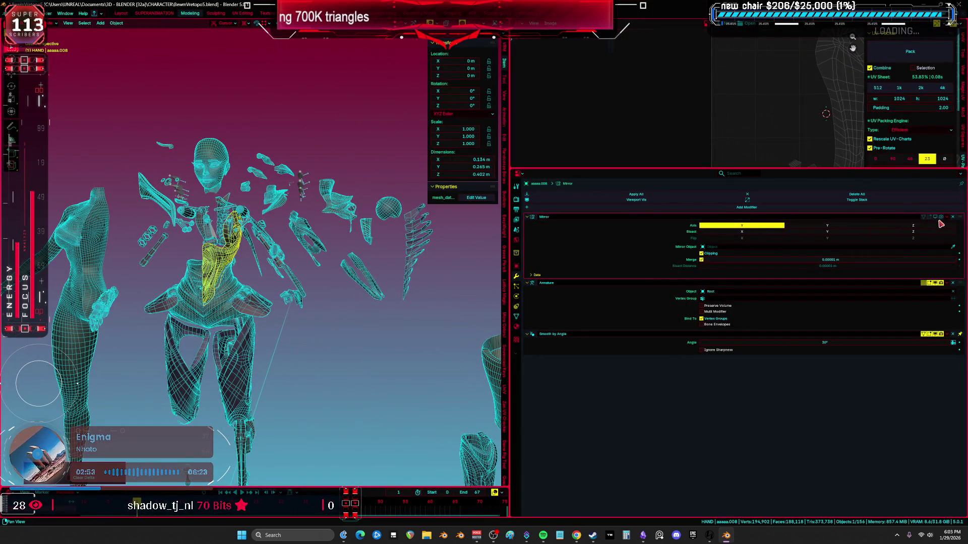
click(939, 219)
Step: Clear the rib piece aaaaa.005's location and mirror it along Z as well
click(419, 240)
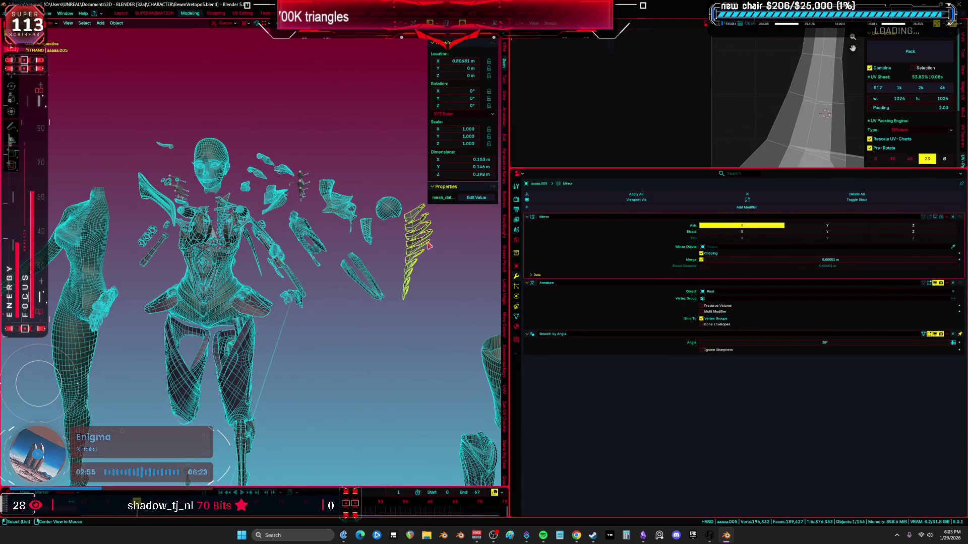
key(alt+g)
click(913, 225)
middle_drag(292, 242, 327, 249)
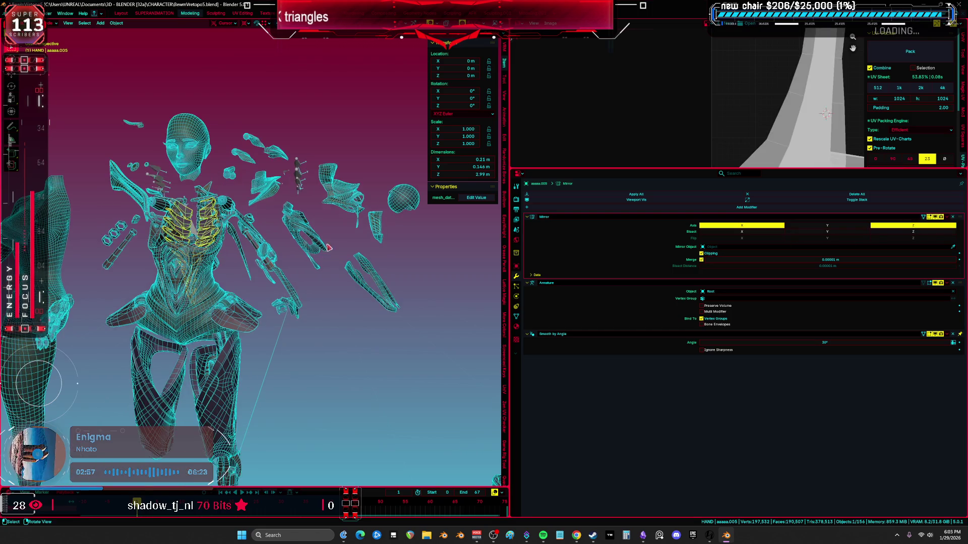
Step: Add Mirror modifiers to DS_Arm and DS_Forearm, clearing the forearm's location first
click(322, 245)
key(shift+a)
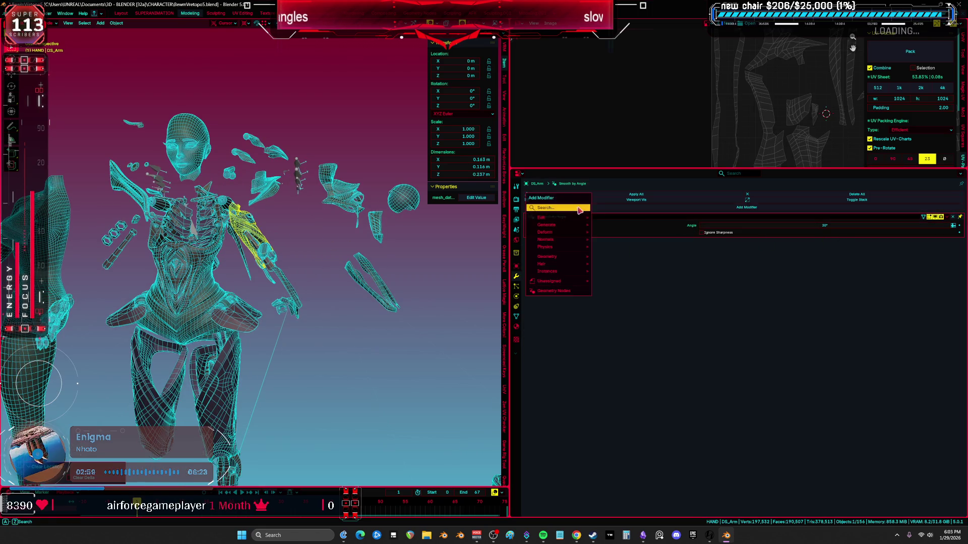
text(mirror)
key(Return)
click(369, 274)
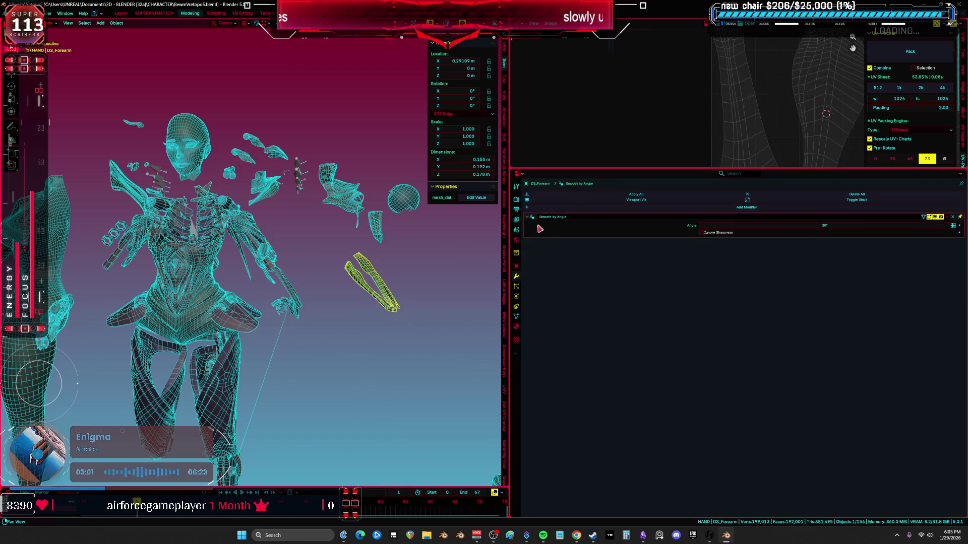
key(alt+g)
key(shift+a)
text(mirror)
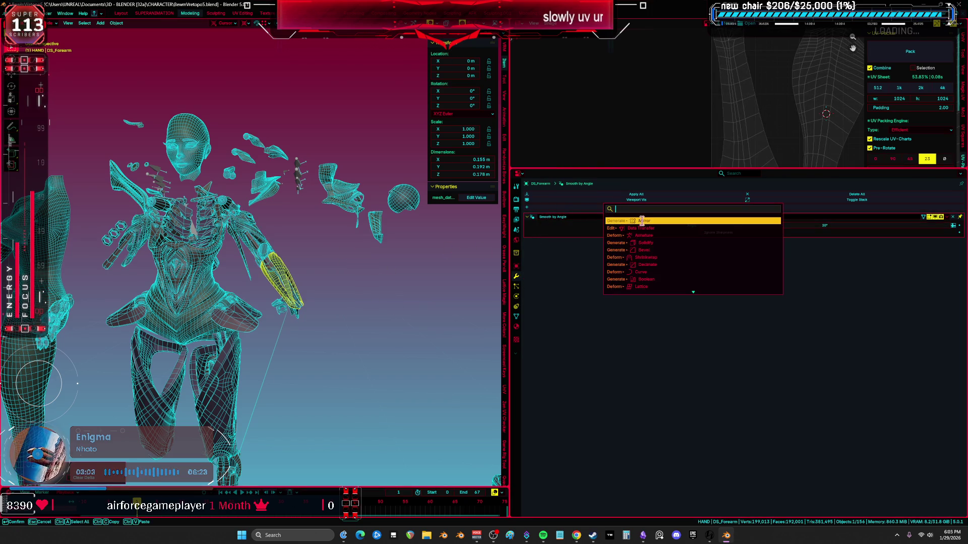
key(Return)
Step: Clear locations of aaaaa.018, DS_Shoulder and DS_Top, then give DS_Top an X Mirror modifier
click(360, 206)
key(alt+g)
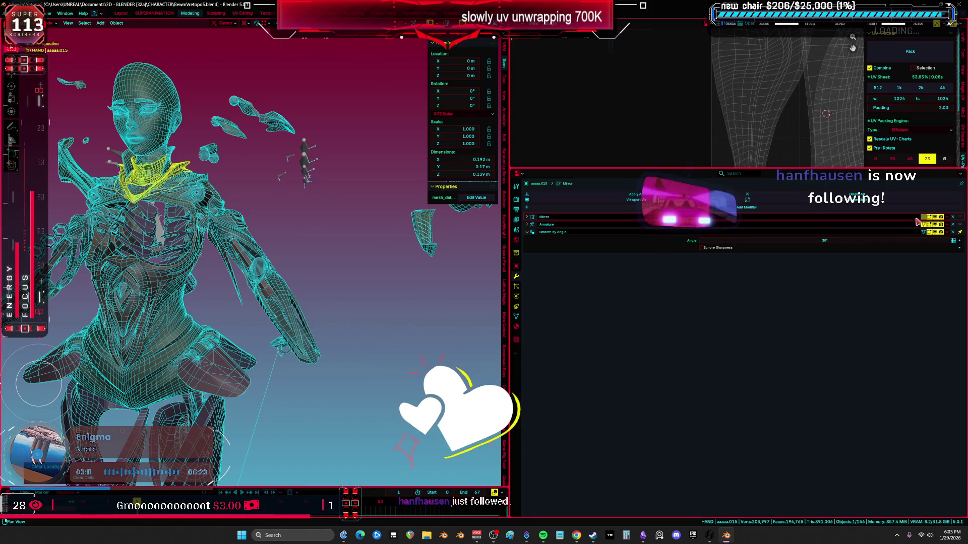
scroll(281, 148, up, 4)
click(281, 148)
scroll(281, 149, down, 1)
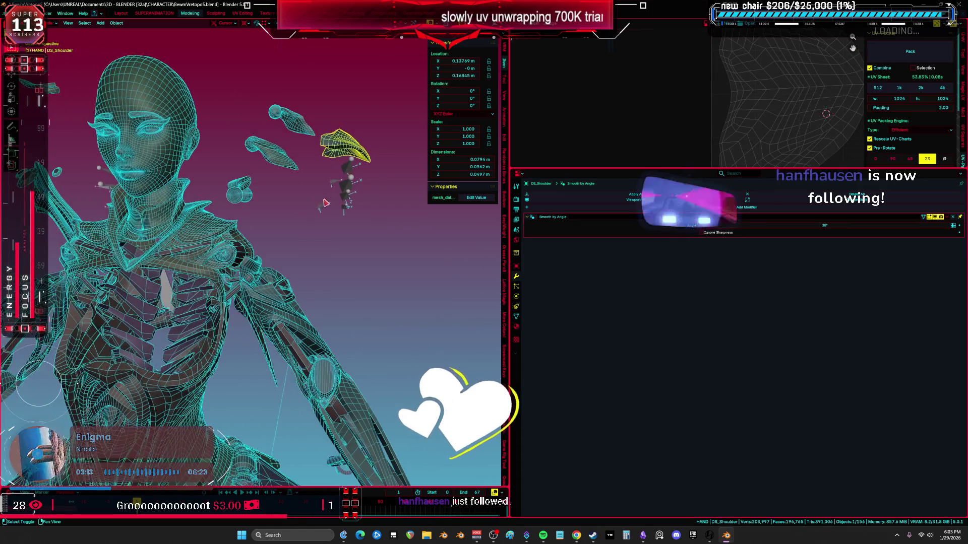
shift+click(247, 198)
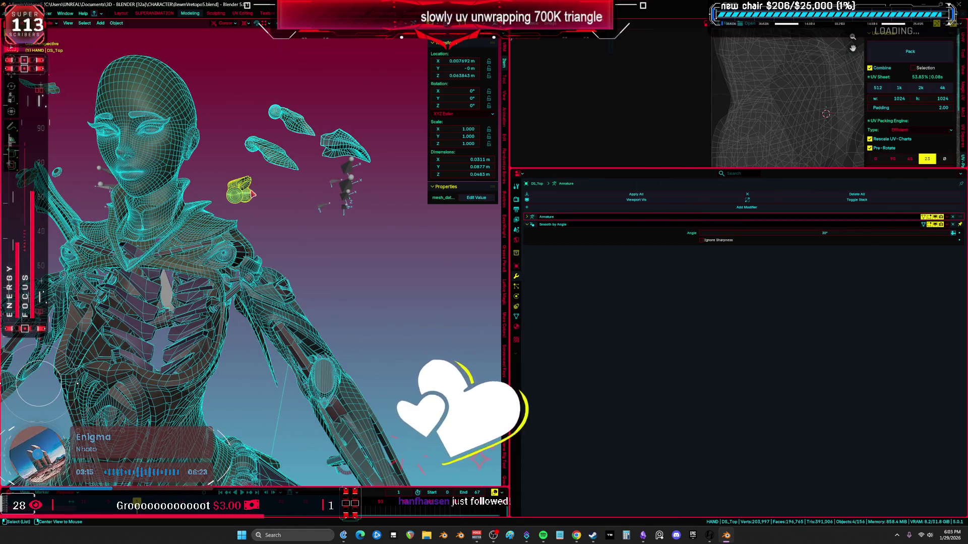
key(alt+g)
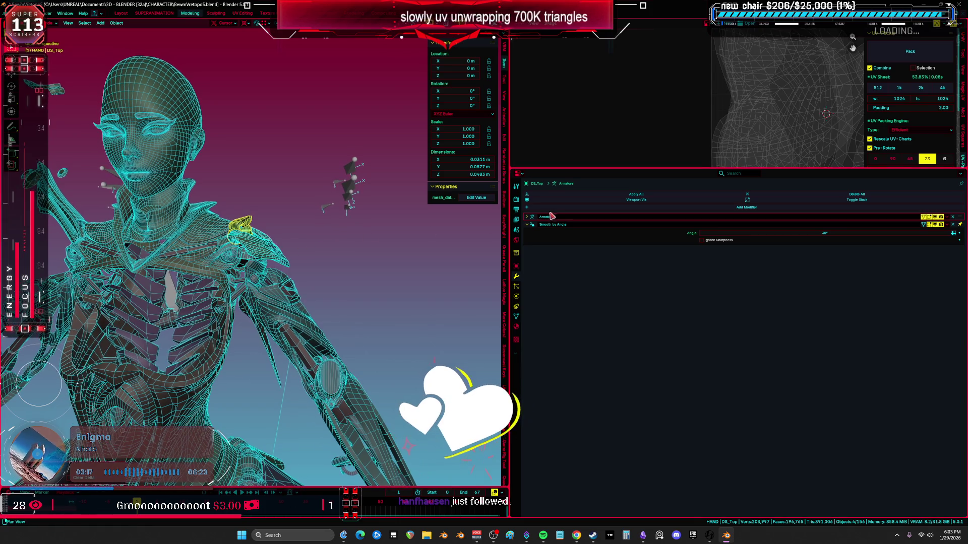
click(570, 208)
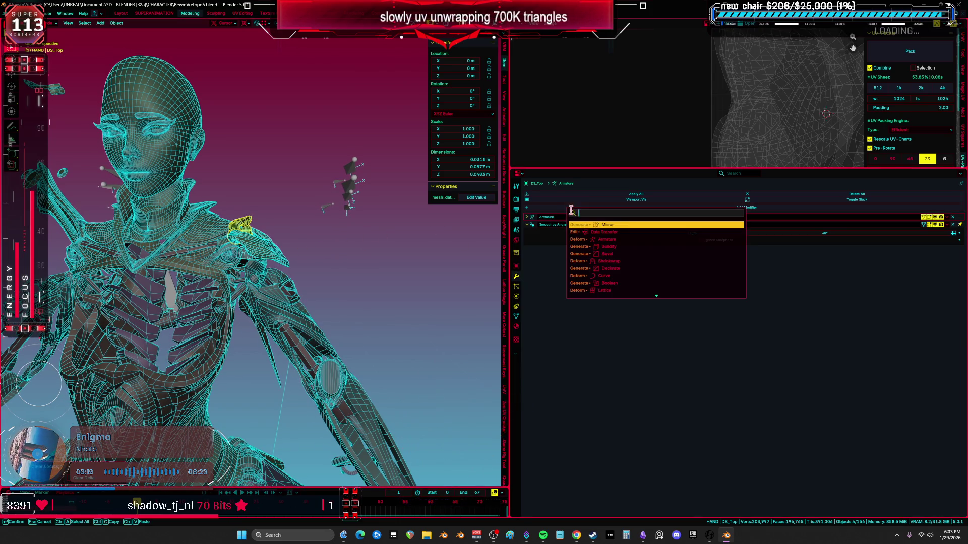
click(630, 224)
middle_drag(303, 247, 484, 252)
key(ctrl+space)
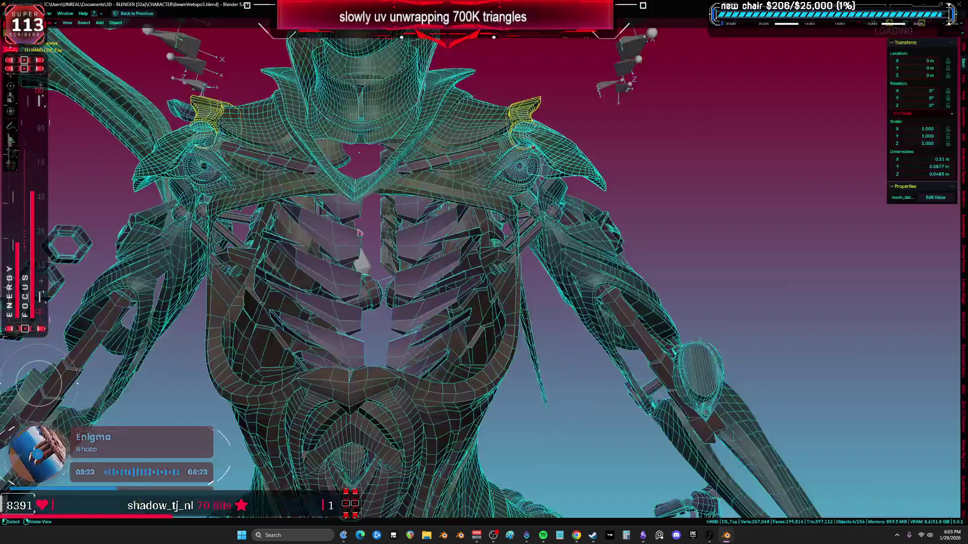
Step: Switch to material preview shading and add a Mirror modifier to DS_Wings
key(shift+alt+z)
scroll(513, 256, down, 3)
key(z)
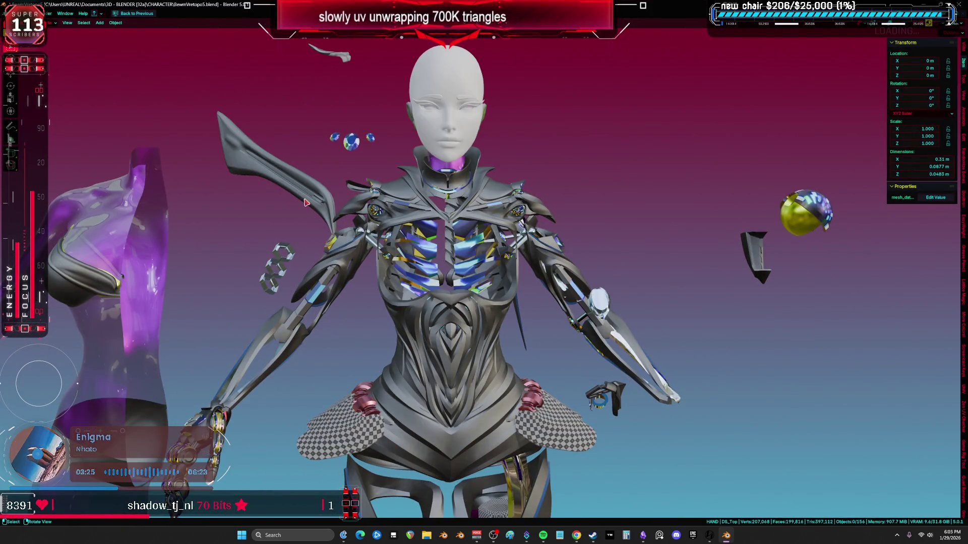
scroll(305, 202, down, 2)
key(ctrl+space)
click(570, 207)
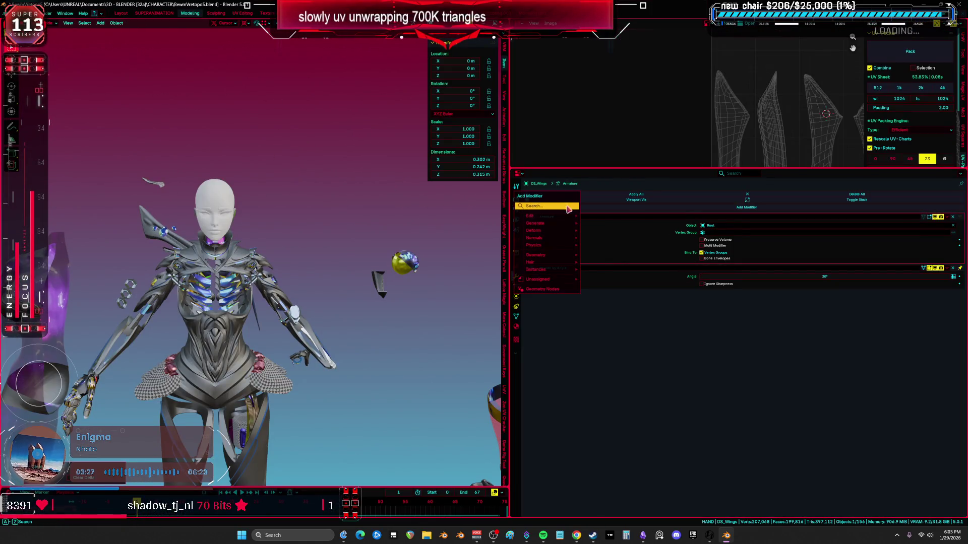
click(604, 267)
Step: Turn on mirroring for the rib piece Cylinder.035
mouse_move(352, 237)
middle_down()
mouse_move(291, 235)
mouse_move(613, 230)
middle_up()
click(308, 235)
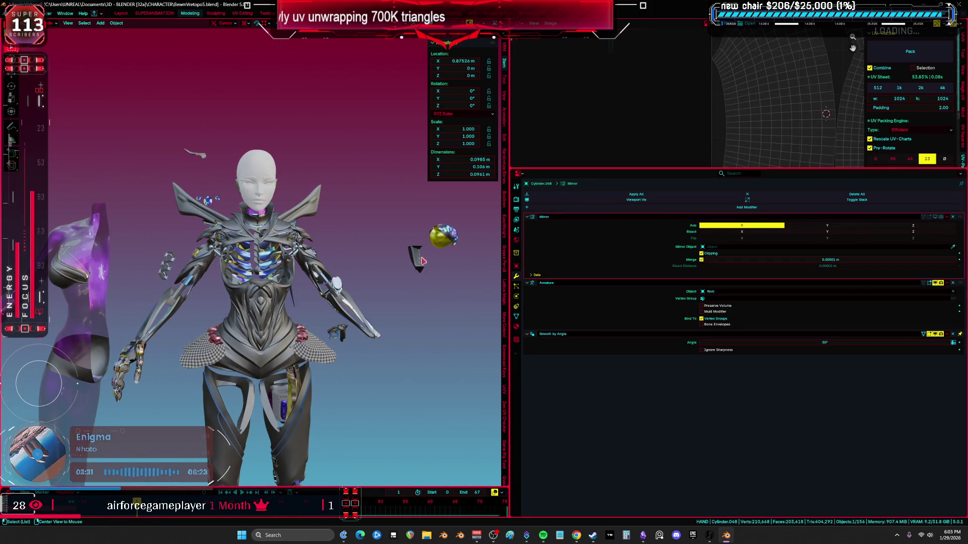
mouse_move(363, 252)
middle_down()
mouse_move(273, 250)
mouse_move(241, 219)
middle_up()
click(302, 252)
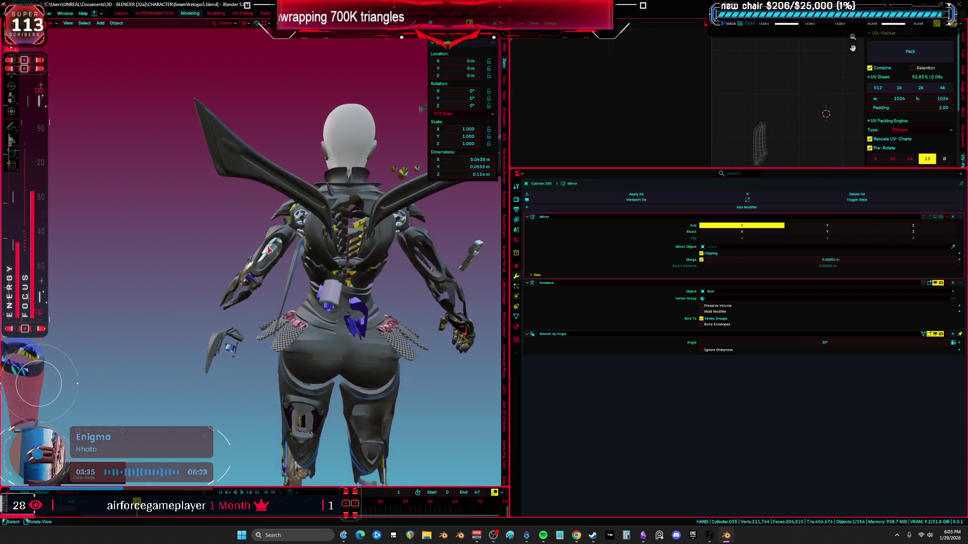
scroll(242, 219, up, 5)
scroll(242, 219, up, 5)
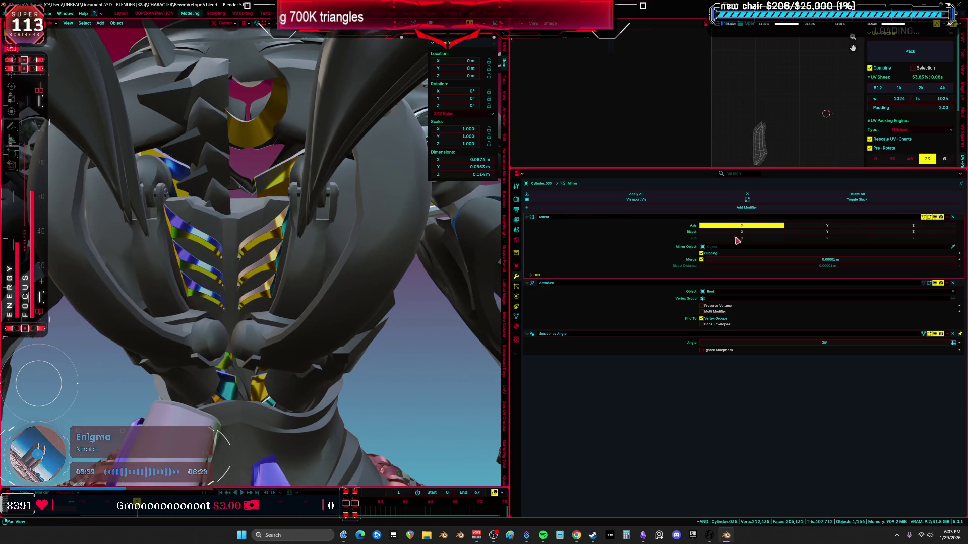
scroll(278, 195, down, 5)
click(279, 195)
click(941, 216)
Step: Orbit around the character's back to check the mirrored ribs
mouse_move(252, 227)
middle_down()
mouse_move(128, 235)
mouse_move(413, 273)
middle_up()
key(ctrl+space)
mouse_move(502, 286)
middle_down()
mouse_move(533, 308)
mouse_move(385, 296)
mouse_move(504, 282)
middle_up()
key(ctrl+space)
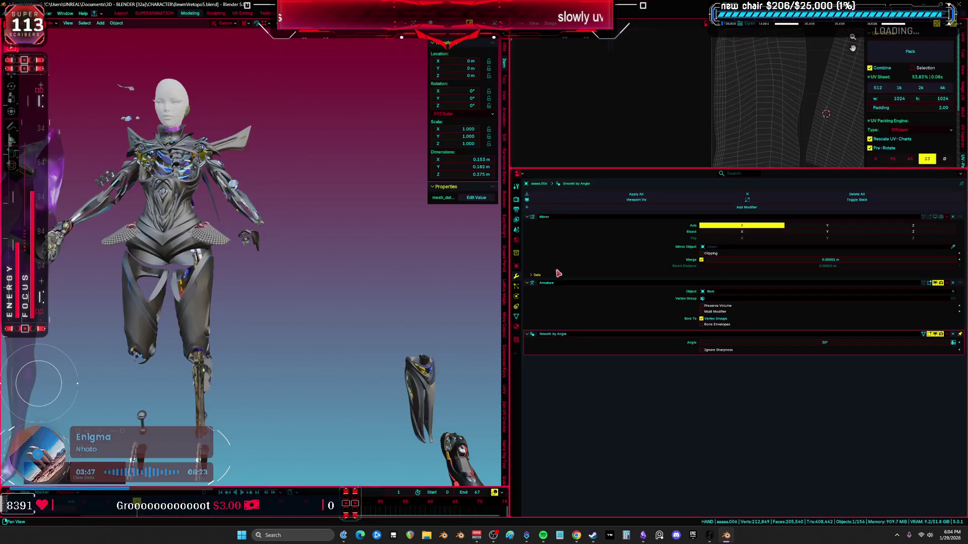
Step: Show the current part's mirrored half, then add and undo a mirror on the calf armour
click(935, 217)
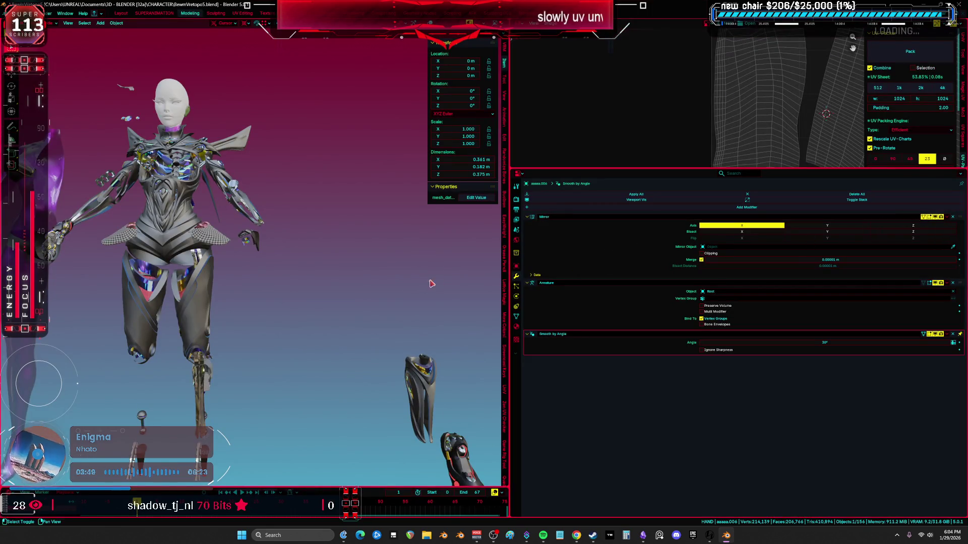
shift+middle_drag(434, 283, 386, 174)
click(373, 280)
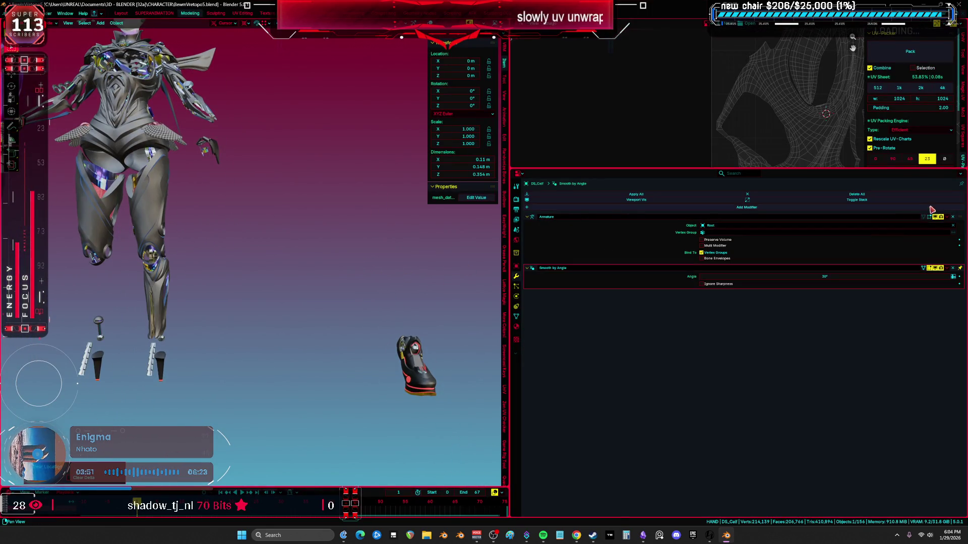
click(750, 208)
click(780, 225)
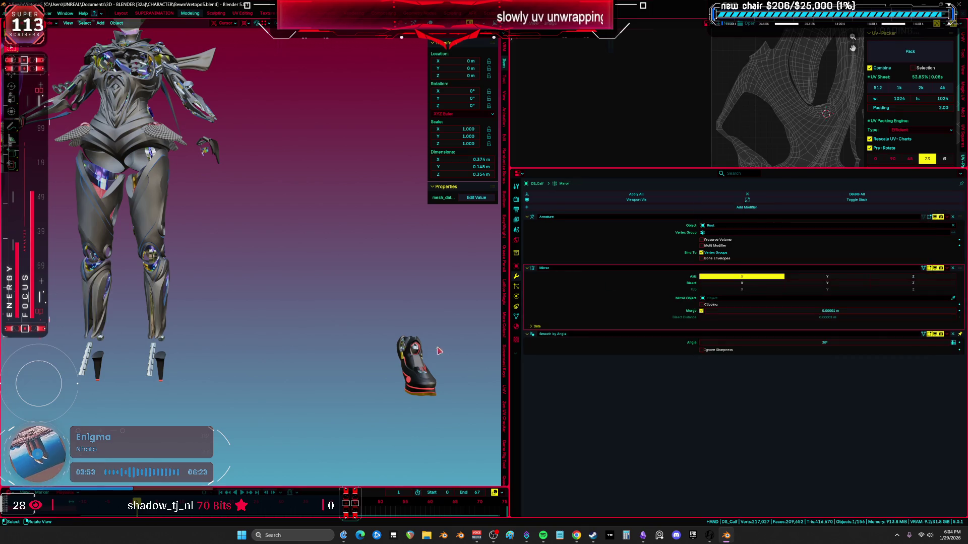
key(ctrl+z)
key(ctrl+z)
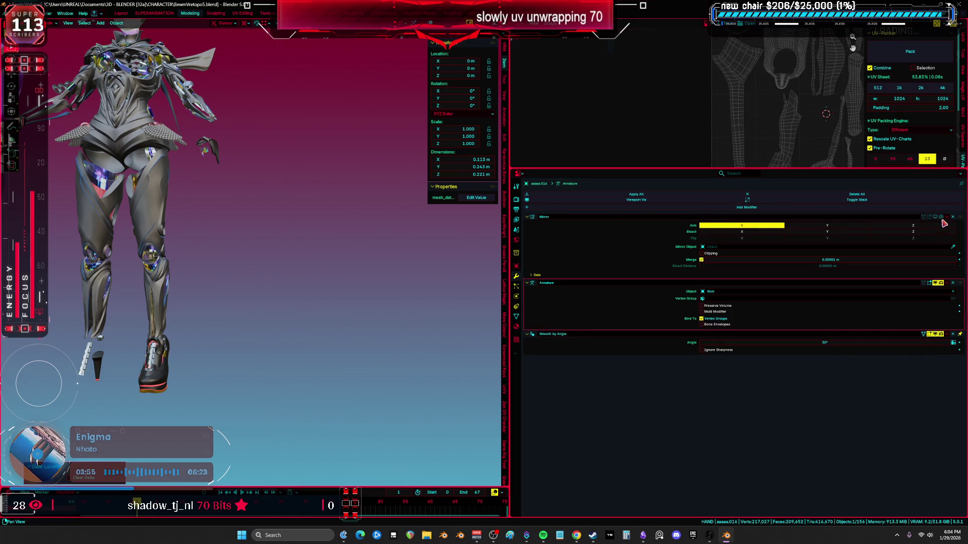
click(924, 218)
Step: Recentre the purple body piece and add a Mirror modifier to it
scroll(276, 208, up, 3)
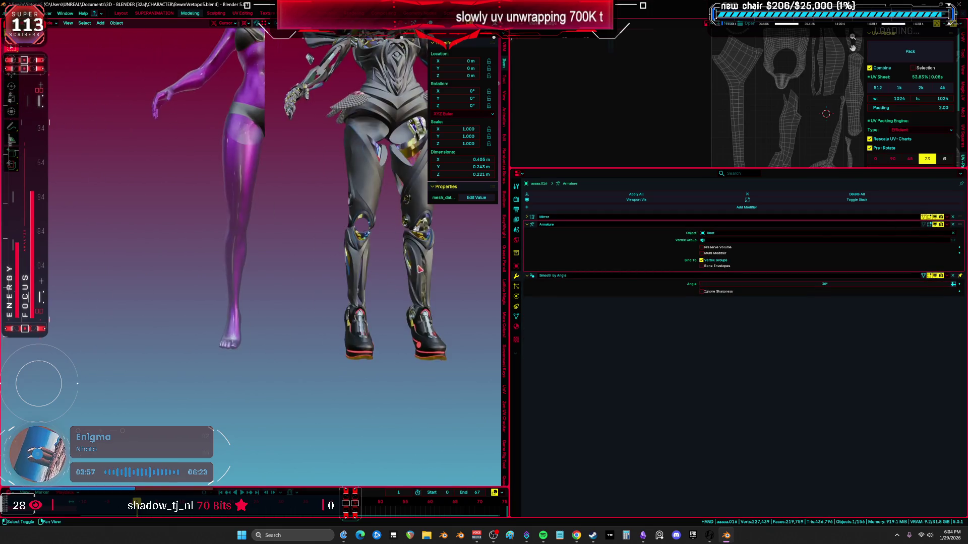
click(276, 208)
key(alt+g)
key(shift+a)
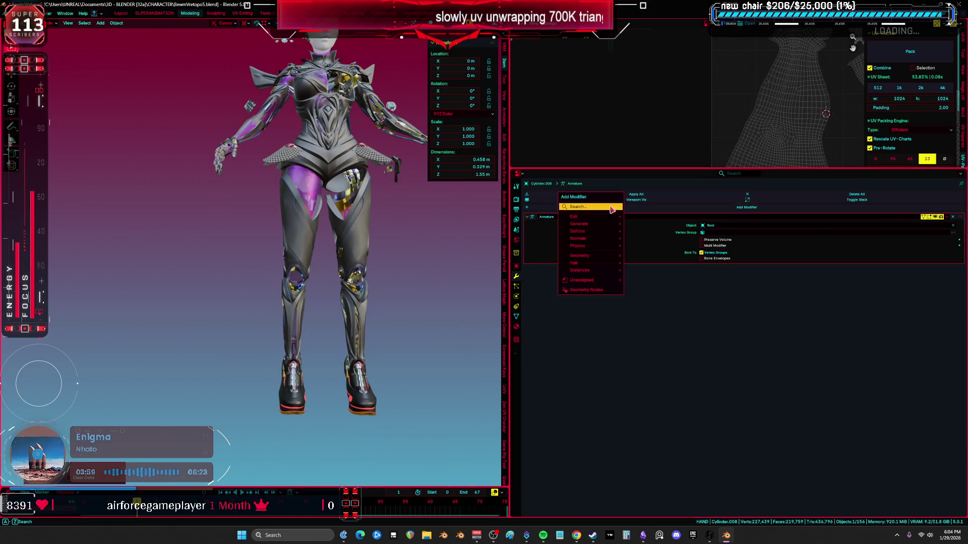
text(mirror)
key(Return)
mouse_move(499, 229)
middle_down()
mouse_move(503, 270)
mouse_move(395, 326)
middle_up()
Step: Turn on the existing mirror toggles for two small parts on the character's back
key(ctrl+space)
scroll(496, 247, up, 5)
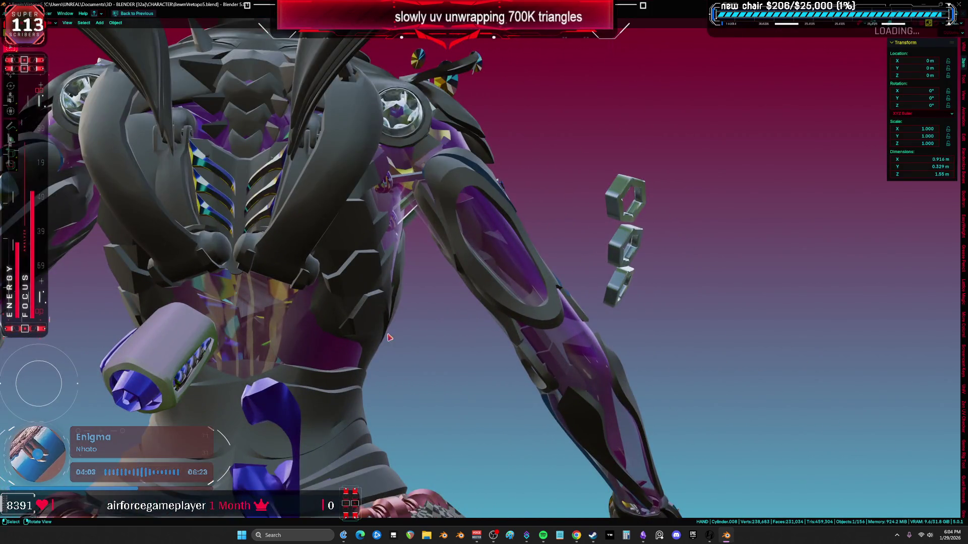
middle_drag(285, 419, 400, 345)
key(ctrl+space)
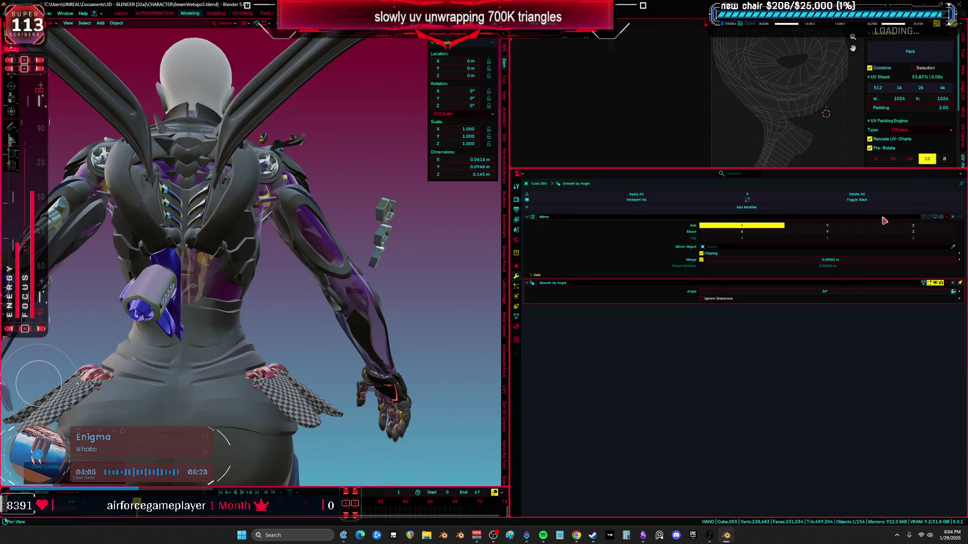
drag(940, 221, 927, 220)
click(388, 237)
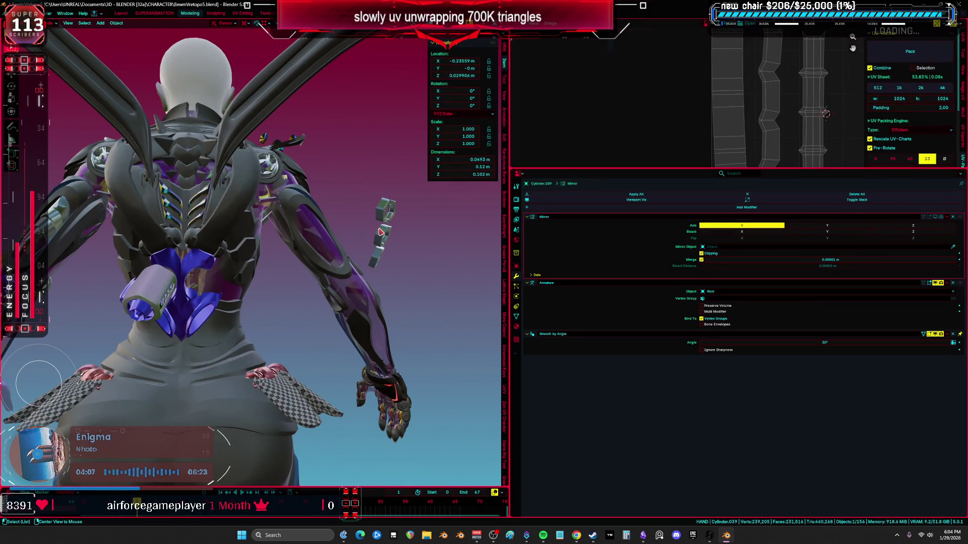
drag(942, 217, 922, 217)
mouse_move(216, 252)
middle_down()
mouse_move(205, 244)
mouse_move(312, 240)
mouse_move(313, 255)
mouse_move(278, 264)
mouse_move(366, 337)
mouse_move(281, 278)
middle_up()
Step: Add an X Mirror modifier to GC_Winglet and recentre the small back part
click(211, 235)
key(shift+a)
key(Return)
click(367, 339)
key(alt+g)
scroll(281, 278, up, 3)
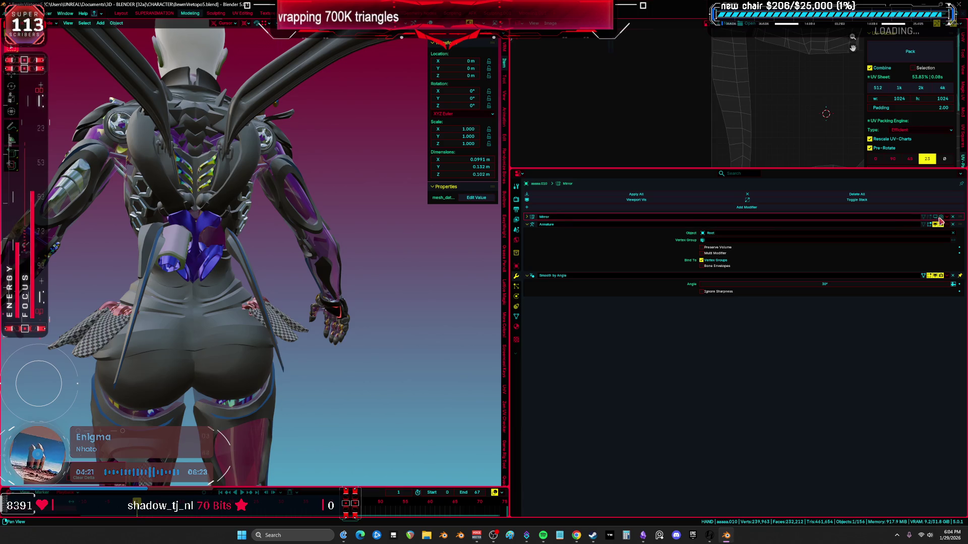
Step: Turn on mirroring for the back piece aaaa.010 and inspect it in a maximized view
drag(939, 218, 925, 217)
mouse_move(317, 298)
shift+middle_down()
mouse_move(529, 282)
mouse_move(561, 294)
mouse_move(465, 309)
shift+middle_up()
key(ctrl+space)
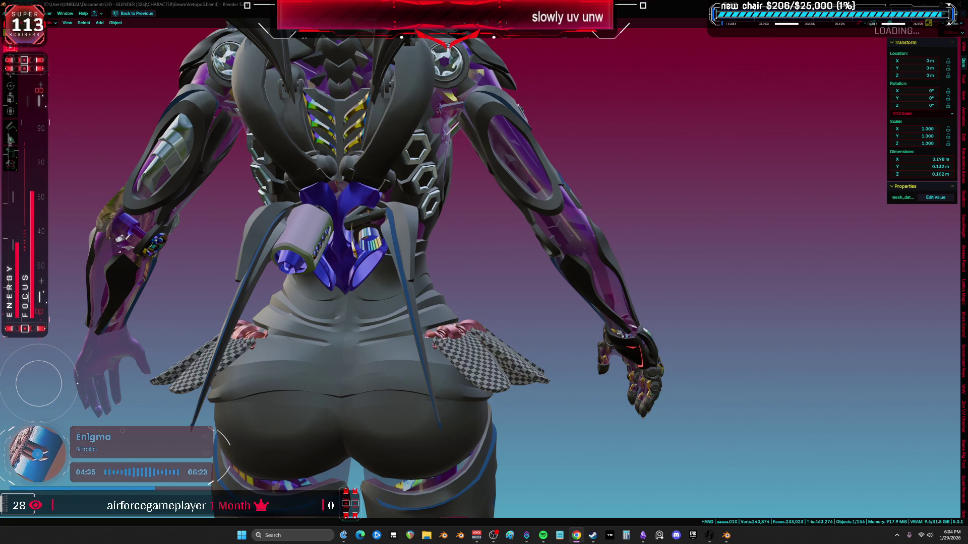
mouse_move(306, 216)
middle_down()
mouse_move(354, 238)
mouse_move(353, 189)
middle_up()
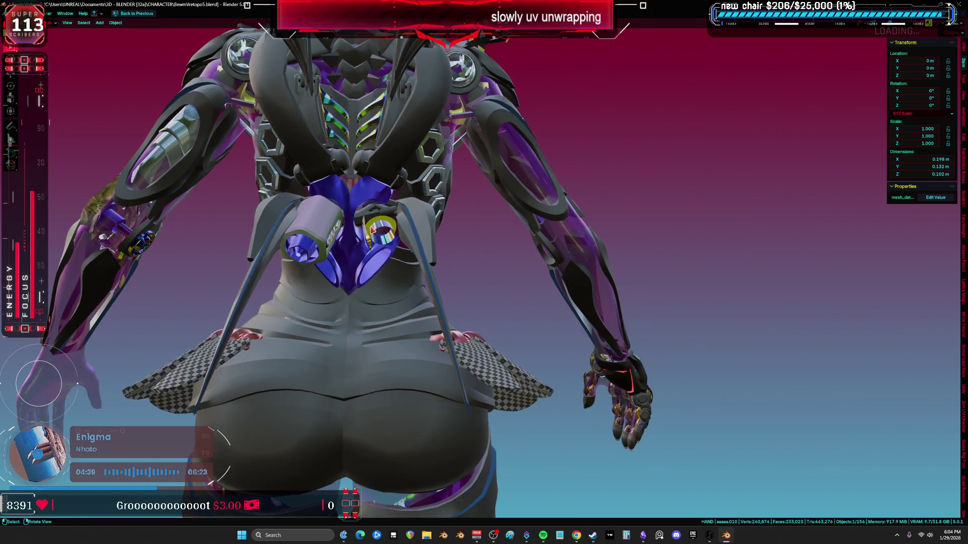
scroll(352, 189, up, 5)
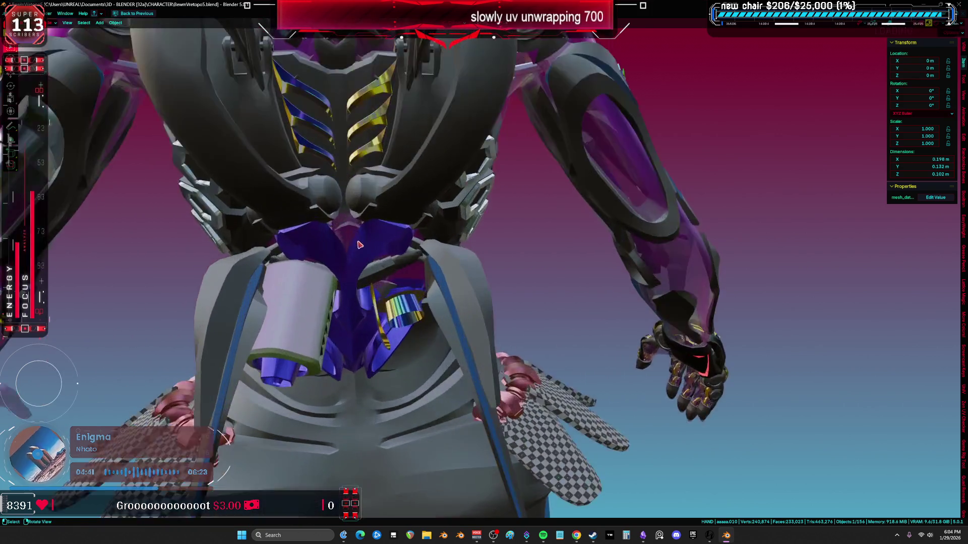
Step: Start moving the chest parts and the back cylinder, cancelling both moves
key(g)
right_click(366, 177)
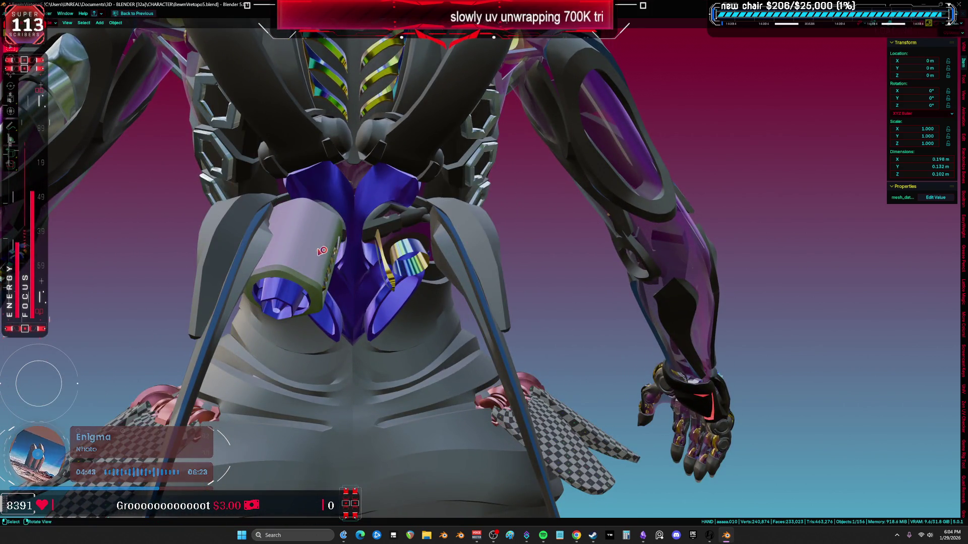
click(320, 249)
key(g)
right_click(462, 362)
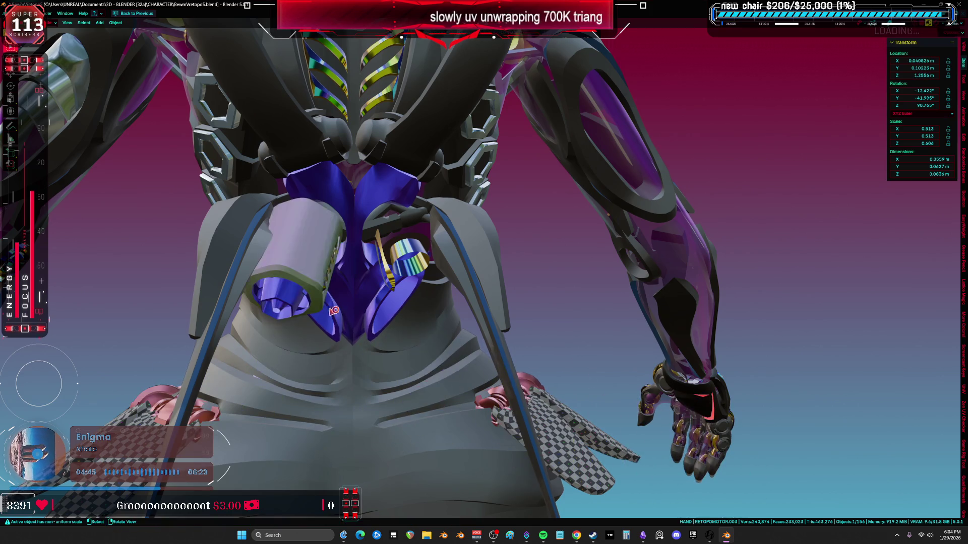
scroll(428, 253, up, 3)
Step: Inspect the cylinder's mesh in Edit Mode with wireframe X-ray, then return to Object Mode
key(Tab)
middle_drag(428, 253, 308, 250)
key(z)
click(203, 244)
key(shift+z)
key(ctrl+Tab)
click(227, 241)
Step: Drop the moved left part, then delete aaaaa.010's linked ring and thin strap faces
key(g)
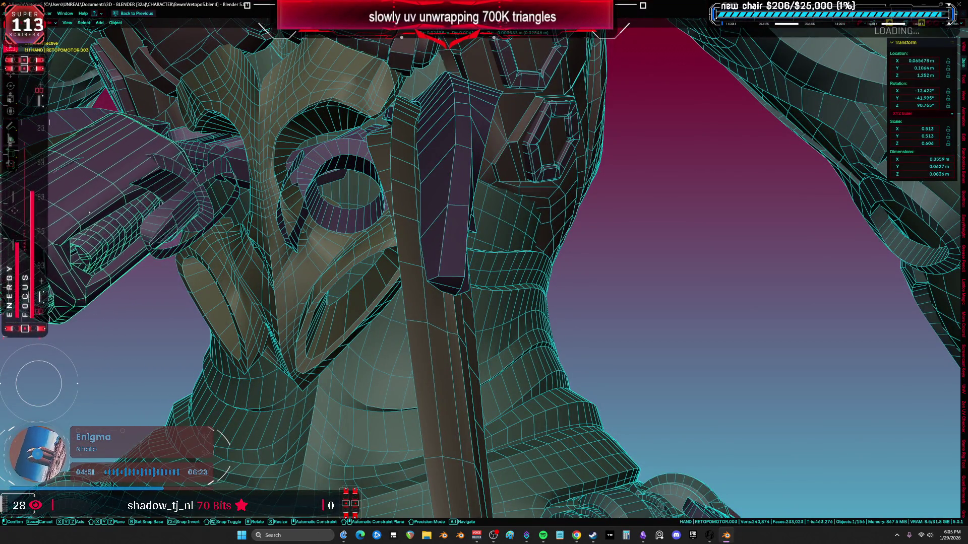
click(151, 199)
click(328, 224)
key(Tab)
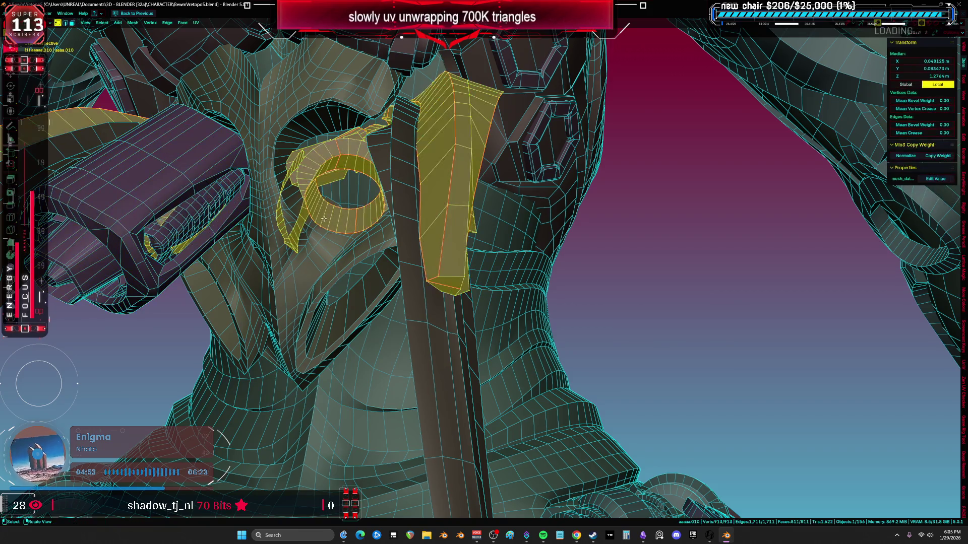
click(288, 236)
key(ctrl+l)
middle_drag(288, 236, 333, 240)
key(x)
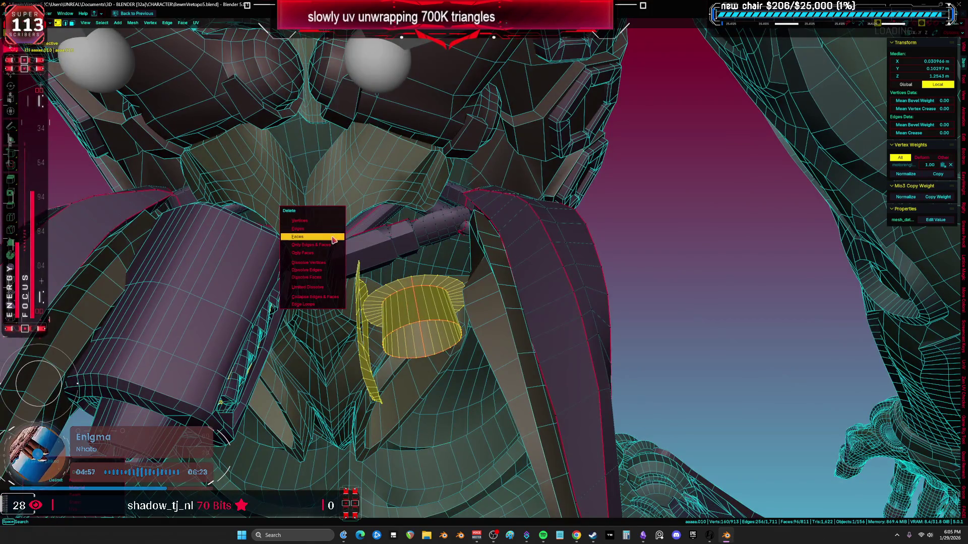
click(333, 239)
key(Tab)
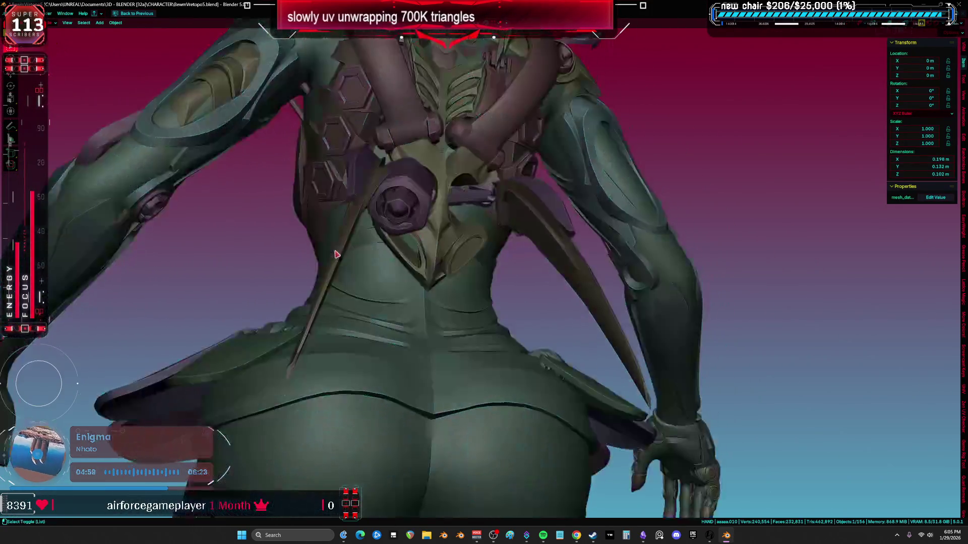
Step: Restore the multi-panel layout and turn on Mirror to show the part's mirrored half
scroll(336, 254, down, 5)
middle_drag(337, 254, 297, 249)
scroll(297, 249, down, 2)
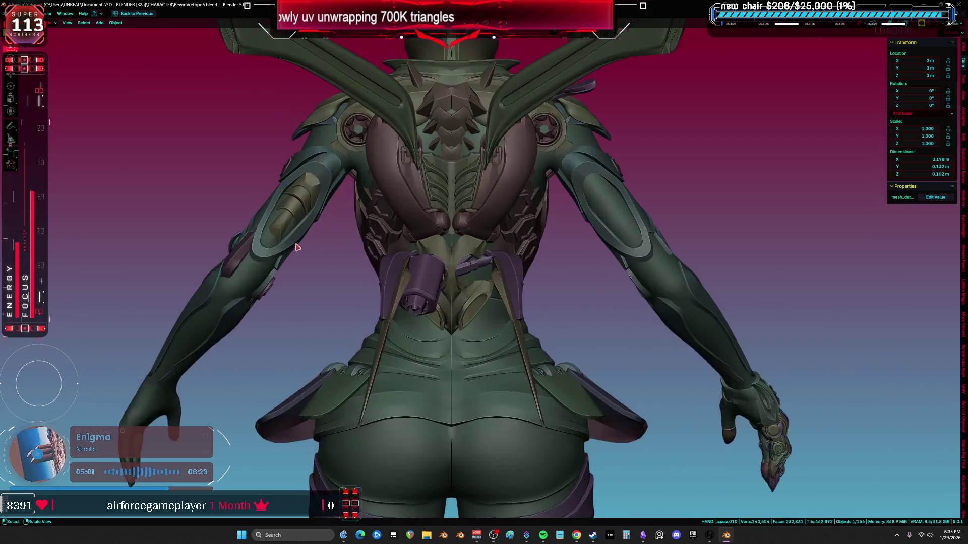
key(ctrl+space)
click(941, 217)
mouse_move(325, 261)
shift+middle_down()
mouse_move(325, 238)
mouse_move(331, 252)
mouse_move(348, 255)
mouse_move(94, 251)
mouse_move(395, 237)
mouse_move(203, 218)
shift+middle_up()
Step: Reset the arm disc's location to the centre with Alt+G and select the chest gem
click(401, 229)
key(alt+g)
scroll(401, 230, up, 4)
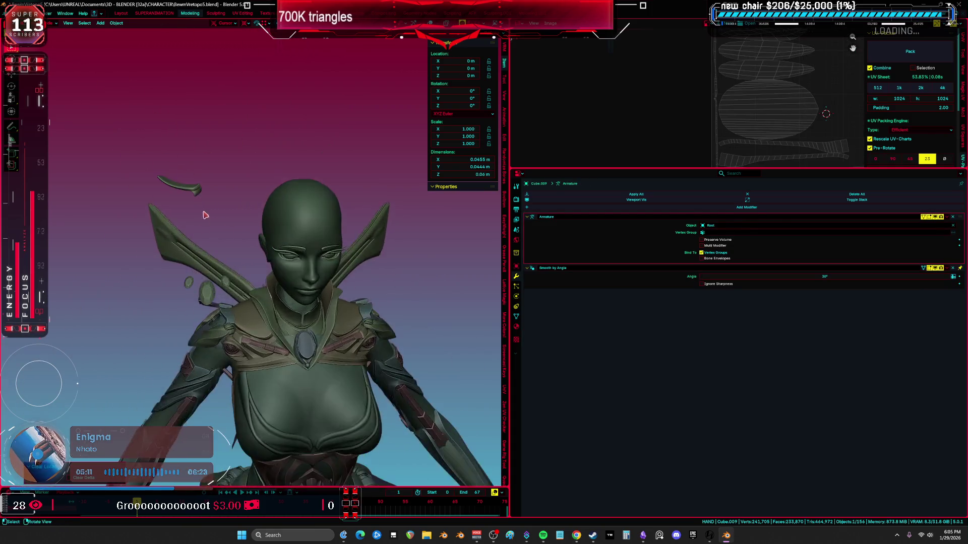
click(222, 255)
scroll(222, 255, up, 3)
Step: In a maximized front view with Material Preview, lift the shoulder fin beside the head
key(ctrl+space)
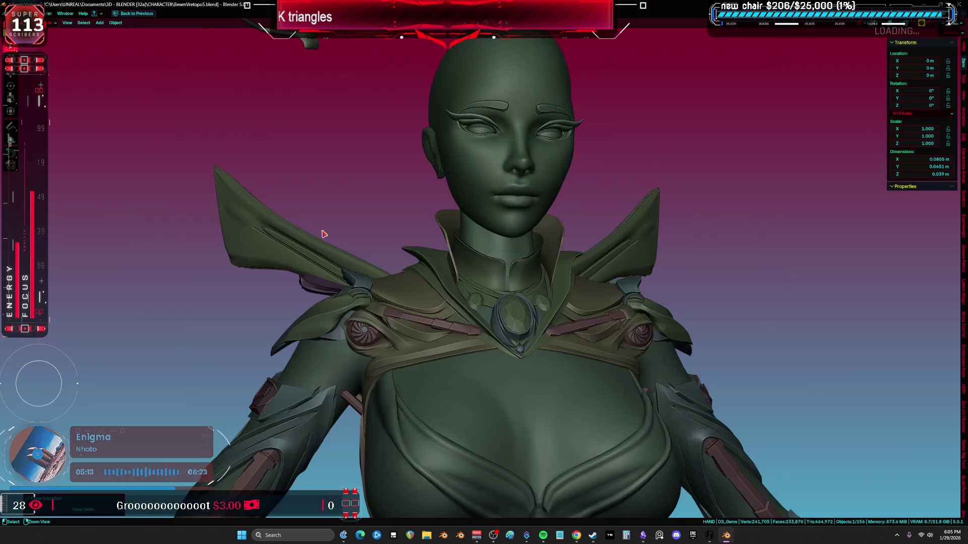
key(KP_1)
key(z)
click(498, 368)
mouse_move(328, 297)
mouse_down()
mouse_move(365, 199)
mouse_move(387, 82)
mouse_up()
mouse_move(502, 374)
middle_down()
mouse_move(299, 264)
mouse_move(426, 293)
mouse_move(553, 283)
mouse_move(530, 276)
mouse_move(424, 297)
middle_up()
key(KP_1)
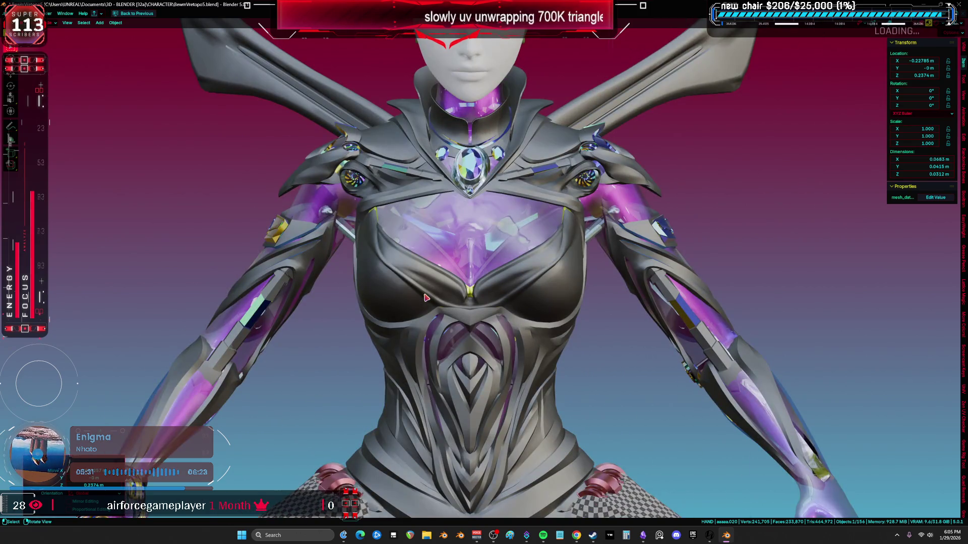
Step: Move the DS_Thigh armour pieces off to the left of the legs
mouse_move(582, 397)
shift+middle_down()
mouse_move(580, 211)
mouse_move(467, 298)
mouse_move(479, 323)
mouse_move(485, 310)
shift+middle_up()
scroll(485, 311, up, 4)
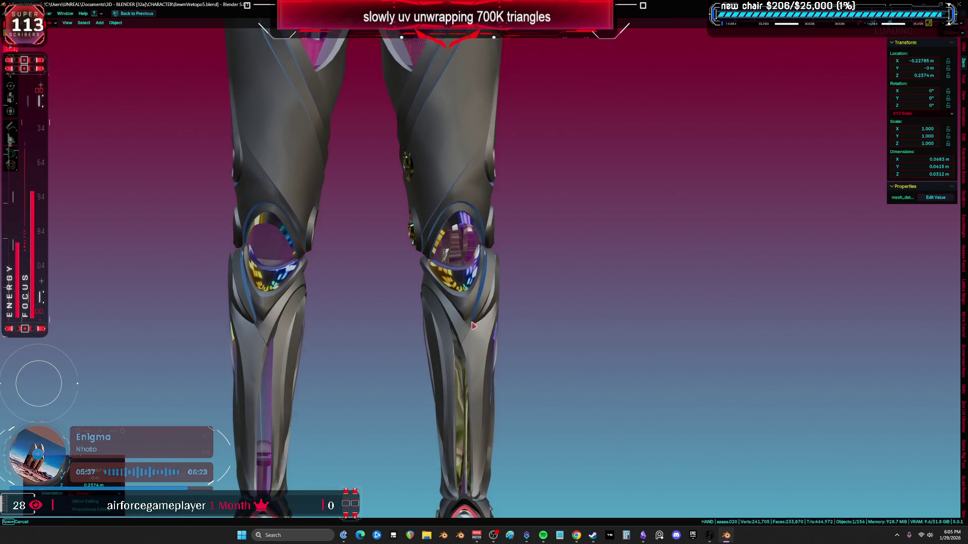
scroll(485, 311, down, 5)
click(479, 315)
key(g)
click(390, 347)
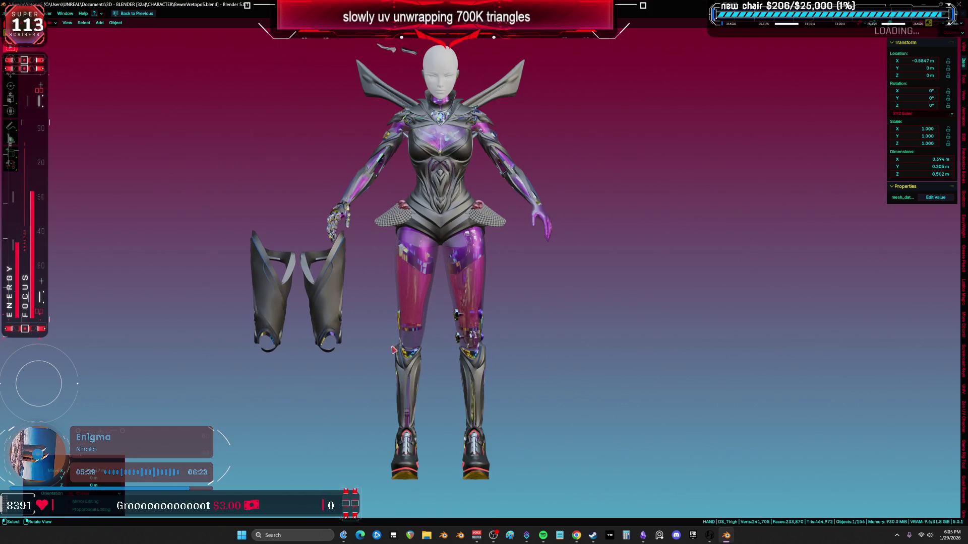
Step: Drag the thigh armour far left and the hand pieces to the right
click(409, 376)
scroll(409, 376, up, 4)
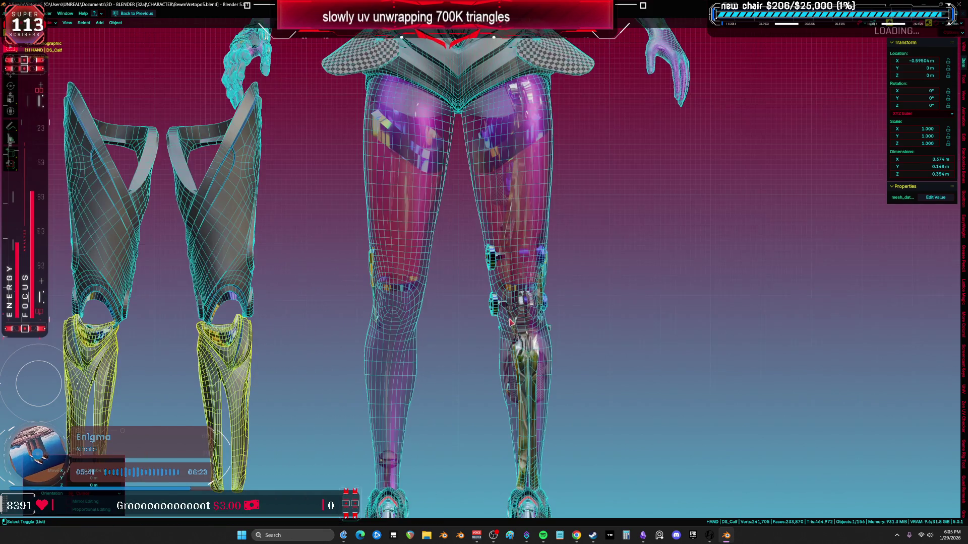
scroll(415, 267, down, 3)
key(ctrl+z)
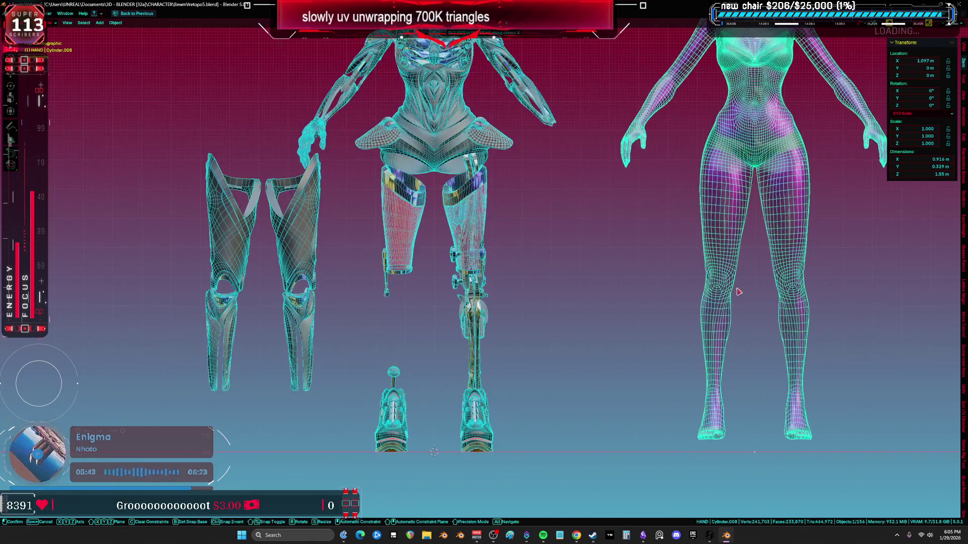
mouse_move(404, 246)
mouse_down()
mouse_move(111, 246)
mouse_move(123, 246)
mouse_up()
drag(388, 294, 605, 294)
mouse_move(755, 160)
shift+middle_down()
mouse_move(604, 193)
mouse_move(563, 223)
shift+middle_up()
Step: Pull the pelvis armour left, away from the torso
key(ctrl+z)
key(ctrl+z)
key(ctrl+z)
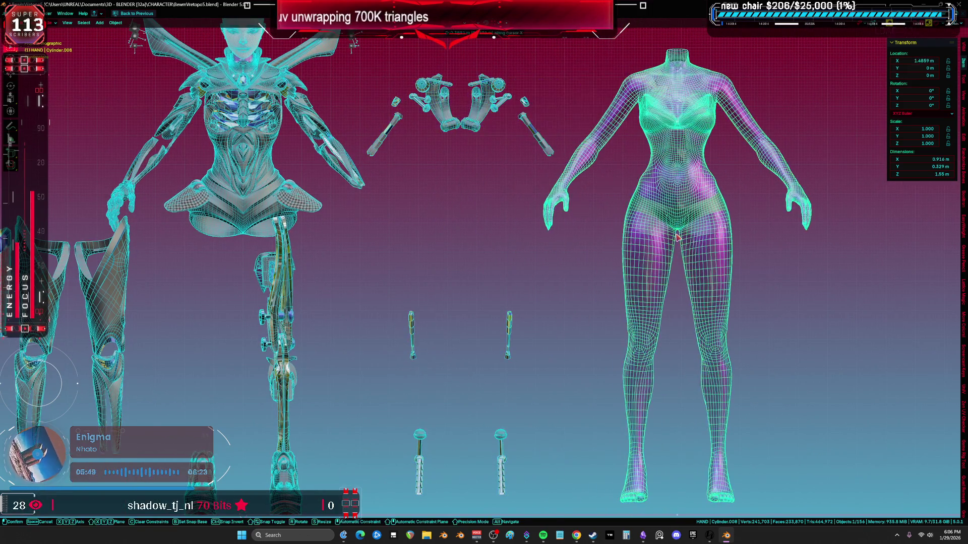
scroll(431, 280, up, 2)
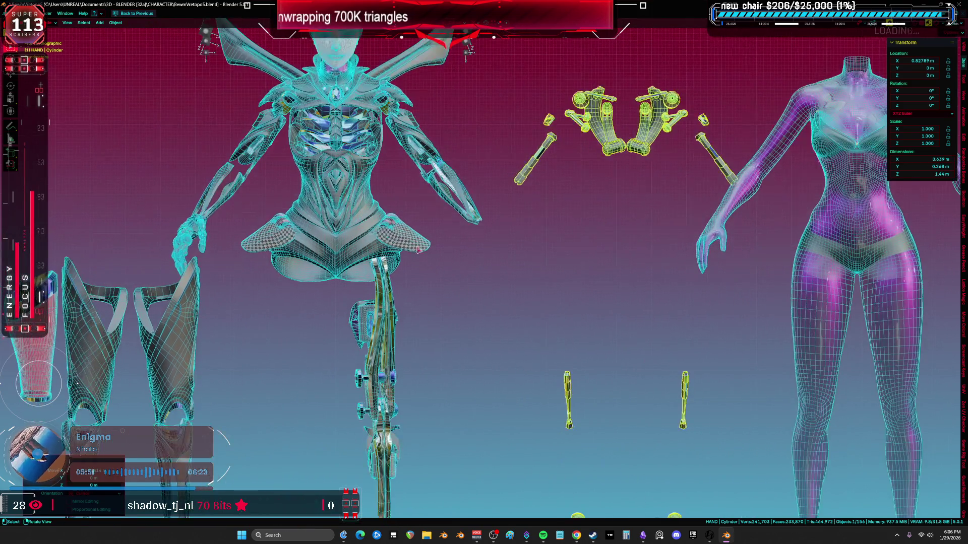
scroll(431, 279, down, 4)
drag(410, 242, 255, 242)
middle_drag(255, 242, 327, 232)
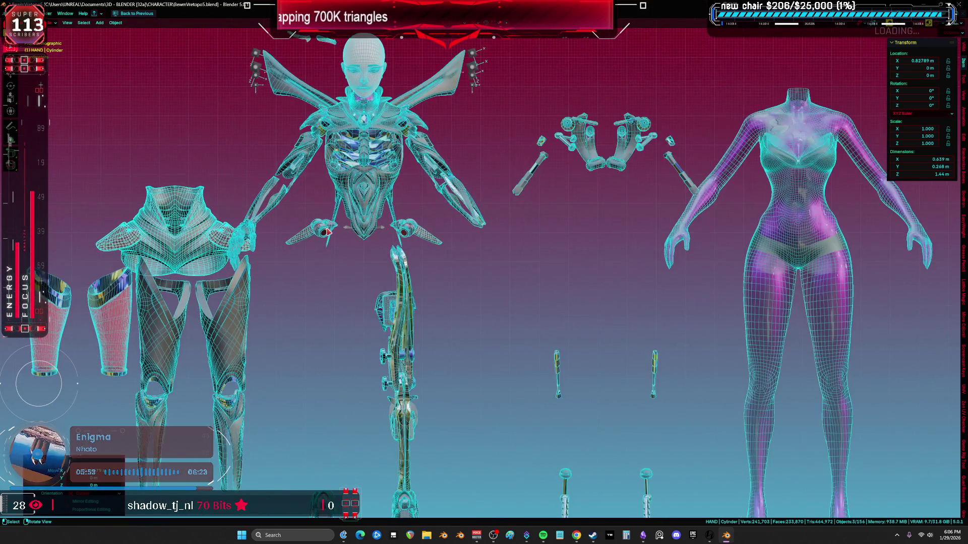
Step: Select both waist flap pieces and move them left along the X axis
click(329, 232)
key(KP_1)
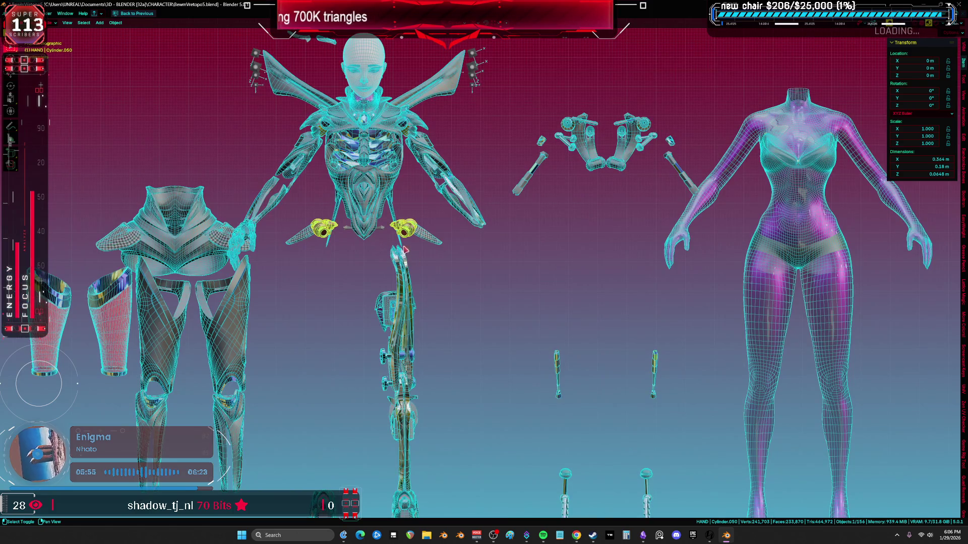
shift+click(427, 241)
key(g)
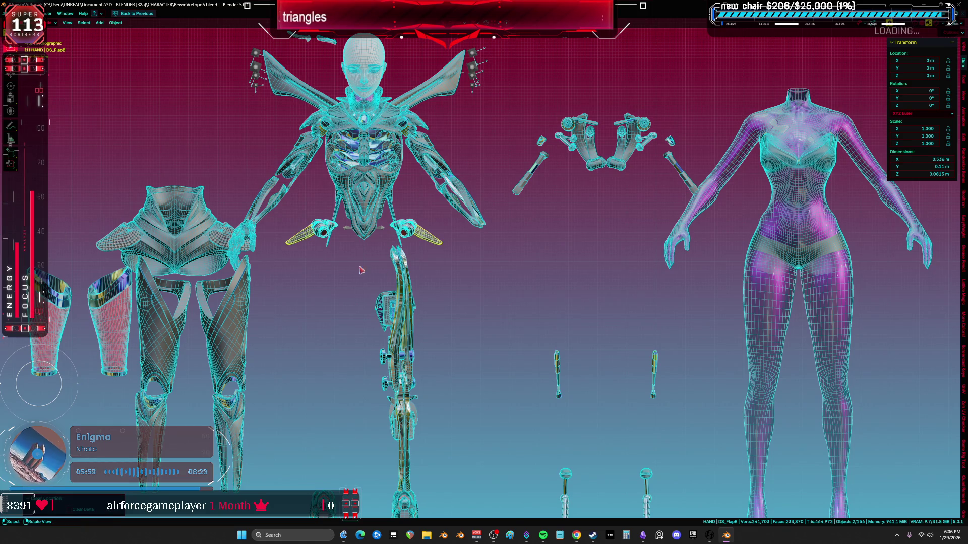
key(g)
key(x)
click(86, 260)
shift+middle_drag(86, 260, 77, 319)
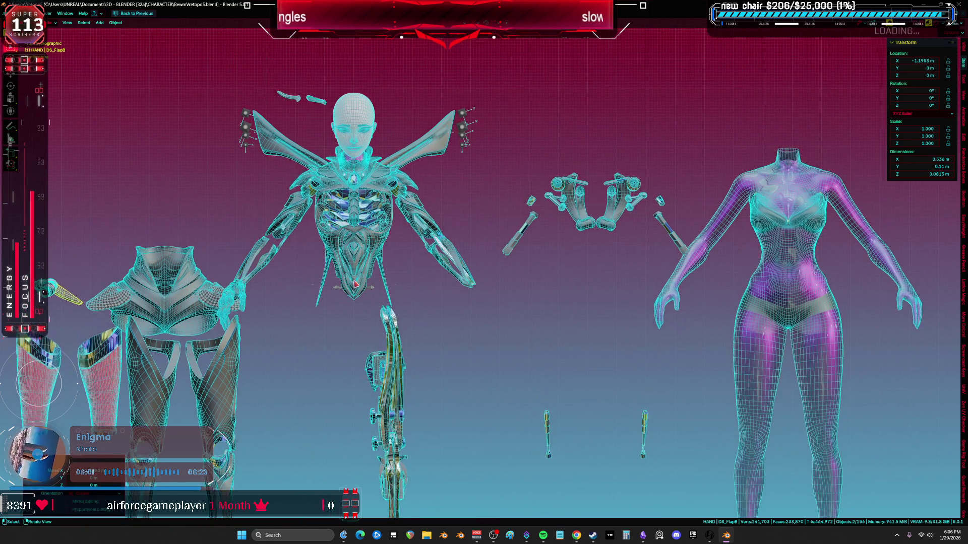
Step: Shift the chest piece along X and select the ribcage piece
click(353, 237)
key(g)
key(x)
click(352, 236)
shift+middle_drag(353, 267, 367, 237)
click(382, 258)
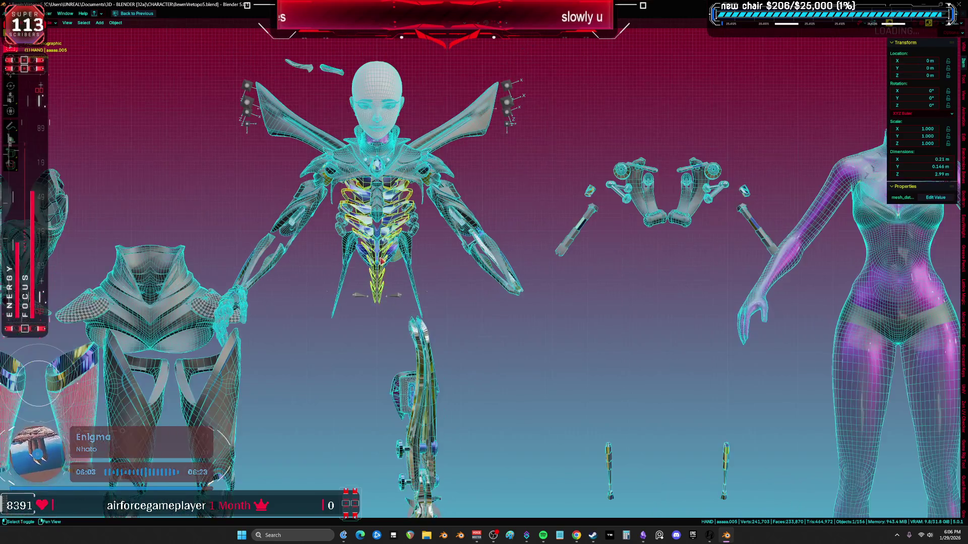
Step: Move the ribcage up and right and the front chest piece to the upper right
scroll(382, 259, up, 1)
key(g)
click(391, 271)
click(329, 258)
key(g)
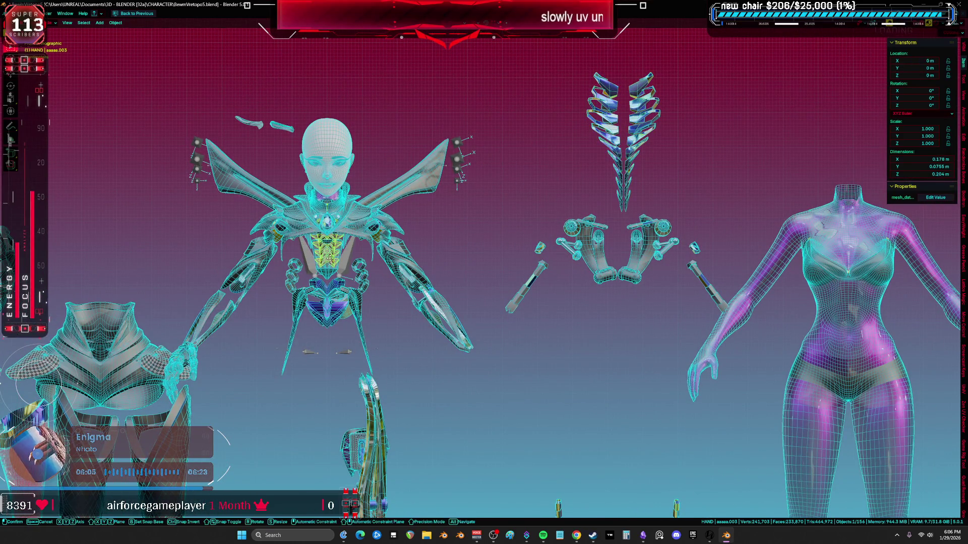
key(g)
click(721, 161)
Step: Lift the wings upward and place the head above the body
click(399, 201)
key(g)
mouse_move(849, 86)
middle_down()
mouse_move(629, 218)
mouse_move(552, 233)
middle_up()
click(629, 219)
scroll(551, 233, down, 3)
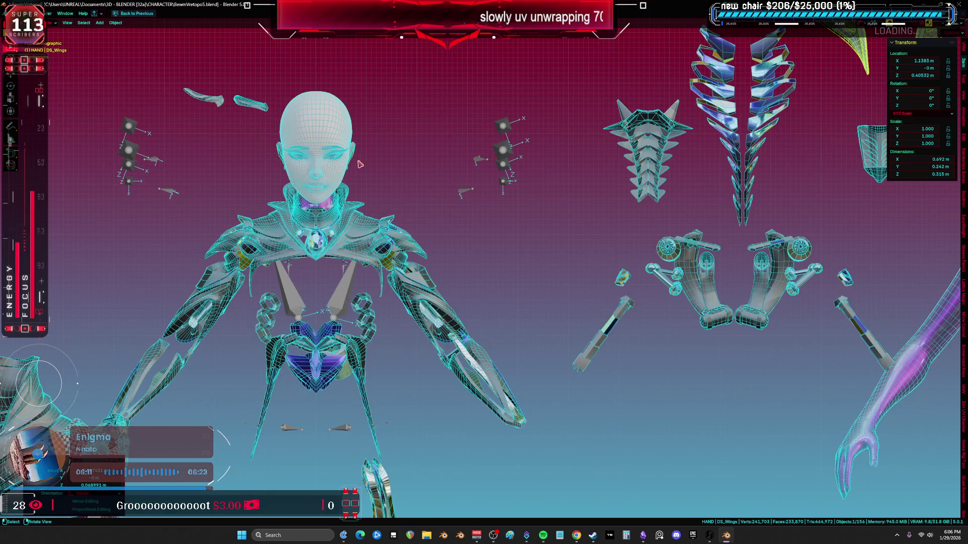
click(345, 157)
scroll(359, 217, up, 2)
key(g)
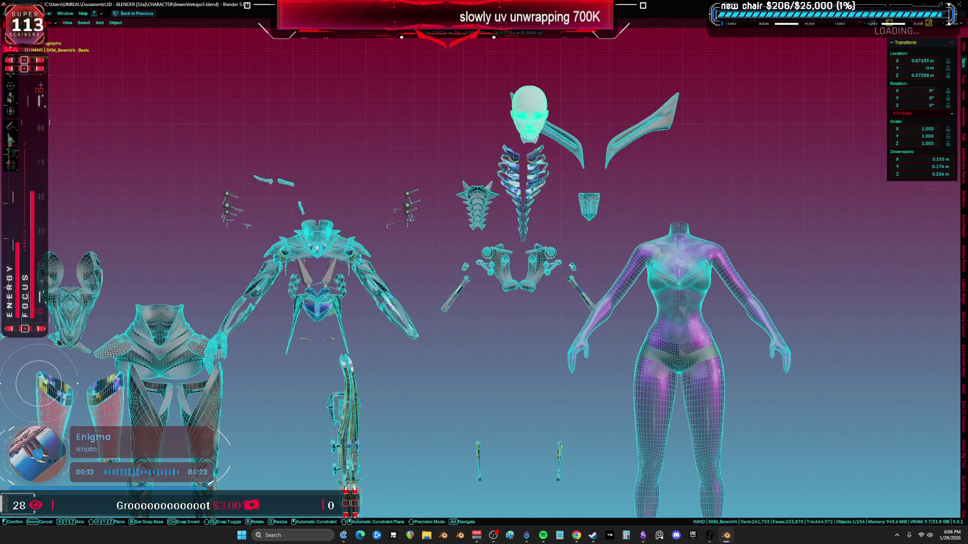
click(378, 199)
Step: Select the two collar pieces and move them up to the top
scroll(378, 199, up, 2)
click(360, 204)
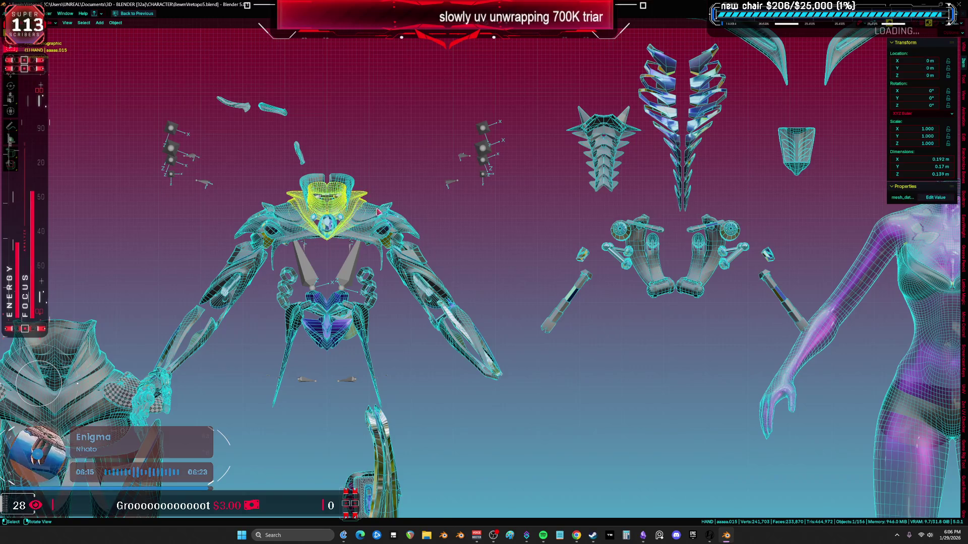
key(g)
scroll(354, 196, down, 2)
click(353, 198)
key(g)
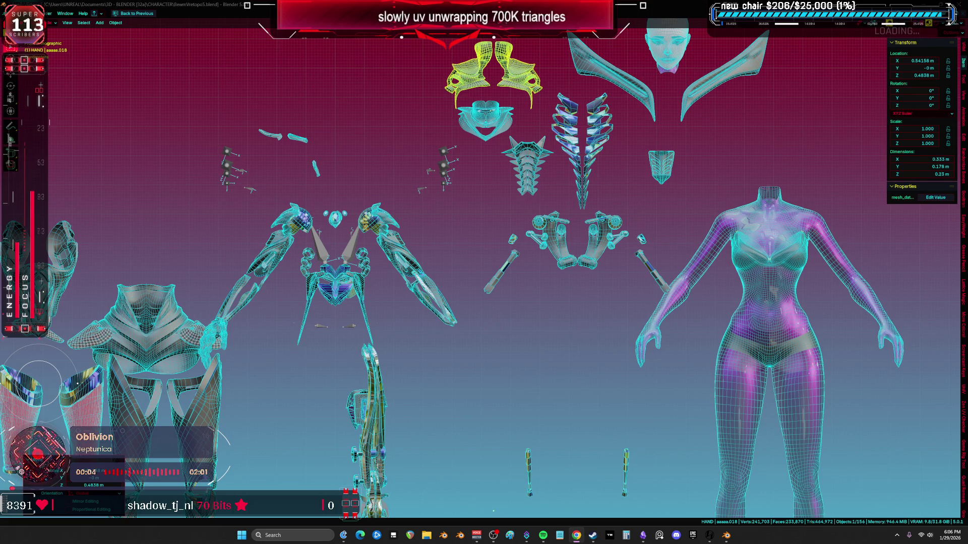
scroll(295, 196, up, 3)
Step: Move the small hand pieces to a new spot on the right
shift+middle_drag(295, 197, 476, 218)
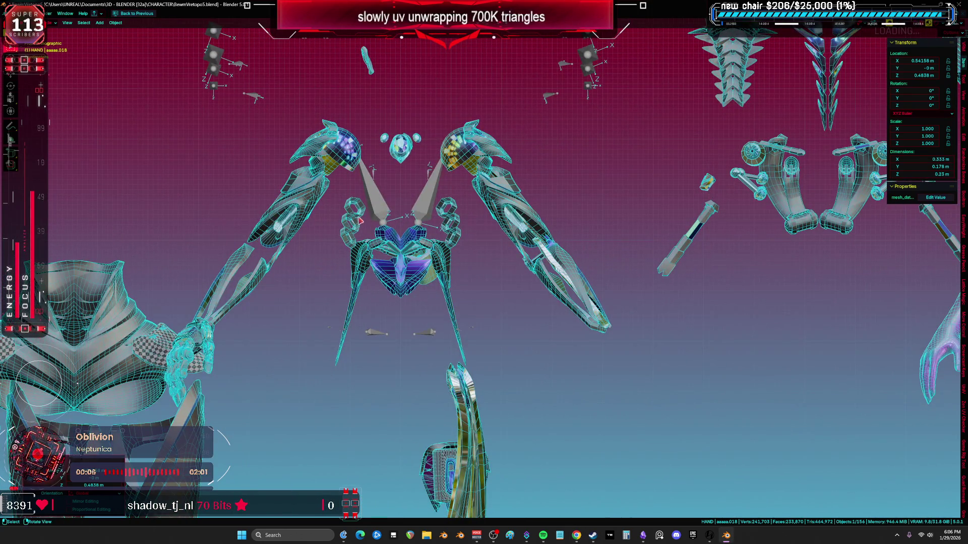
scroll(360, 222, down, 3)
click(589, 197)
key(g)
click(614, 182)
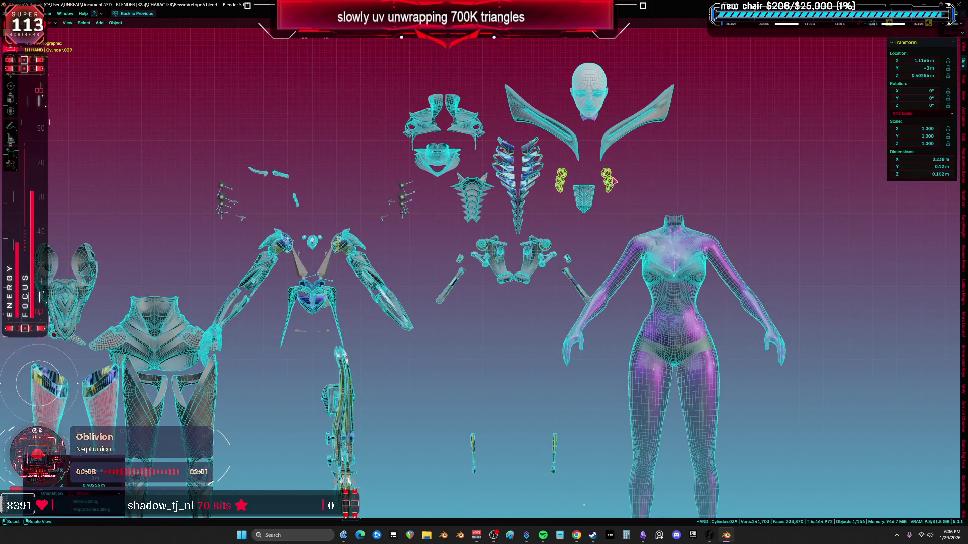
Step: Place the forearm and upper arm pieces together at the upper right
scroll(323, 257, up, 5)
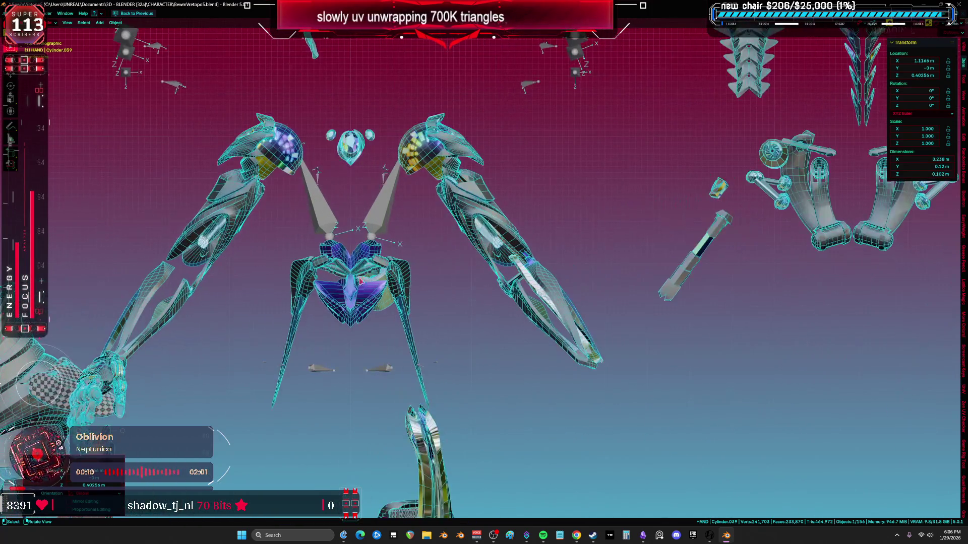
scroll(194, 287, down, 2)
click(195, 287)
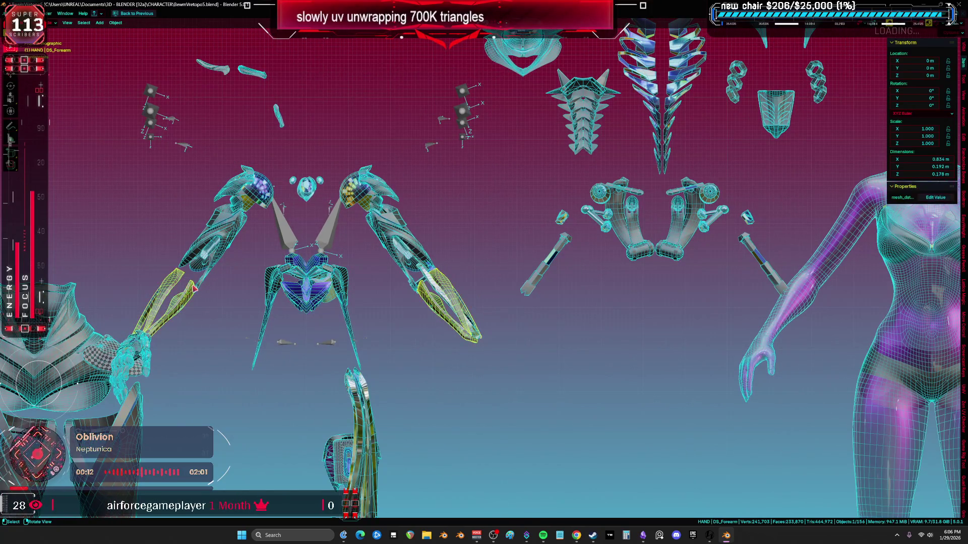
scroll(418, 252, down, 3)
shift+click(426, 229)
key(g)
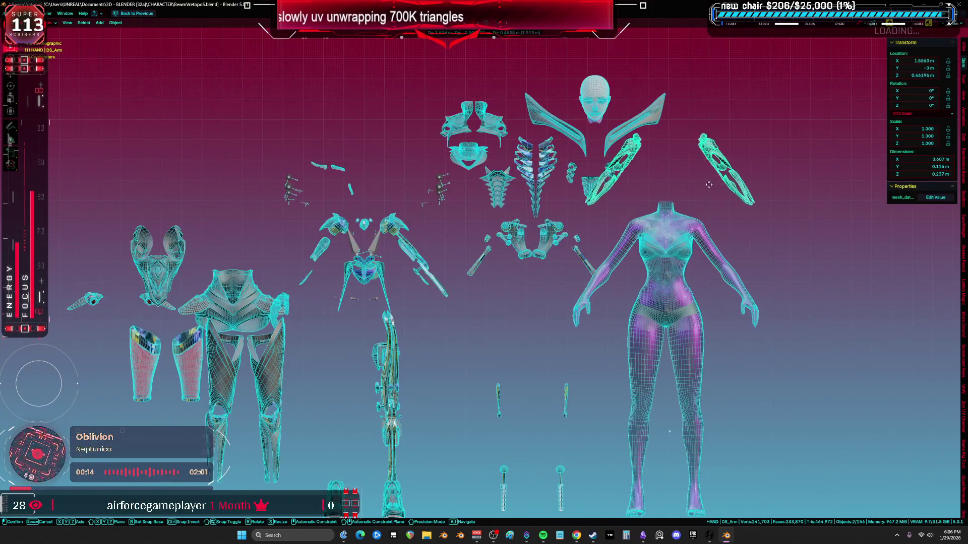
click(722, 200)
Step: Move the next arm plate up to the right
scroll(405, 197, up, 3)
click(224, 241)
scroll(224, 241, down, 1)
key(g)
click(691, 153)
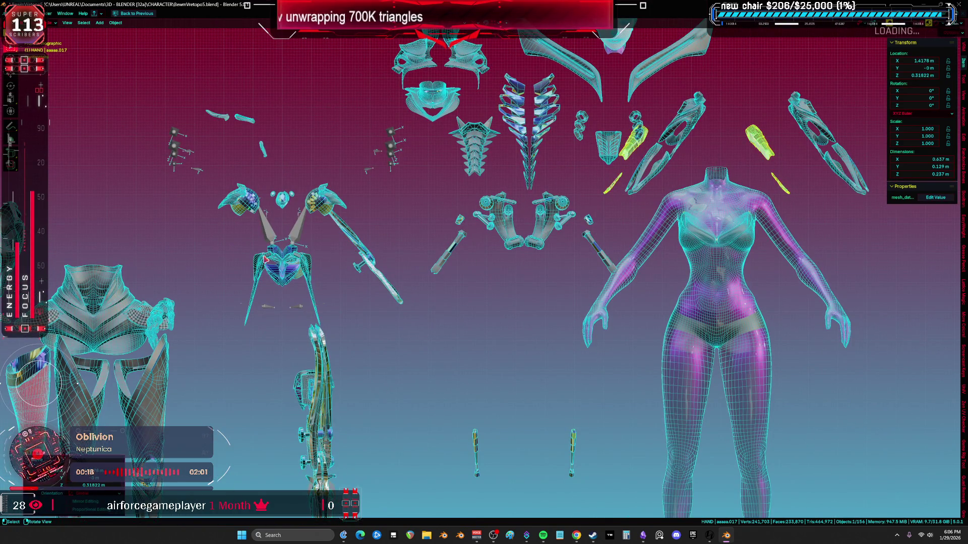
Step: Cancel the small chest piece's move and lift the winglet piece up high
scroll(282, 258, up, 2)
click(292, 276)
scroll(296, 280, down, 1)
right_click(348, 189)
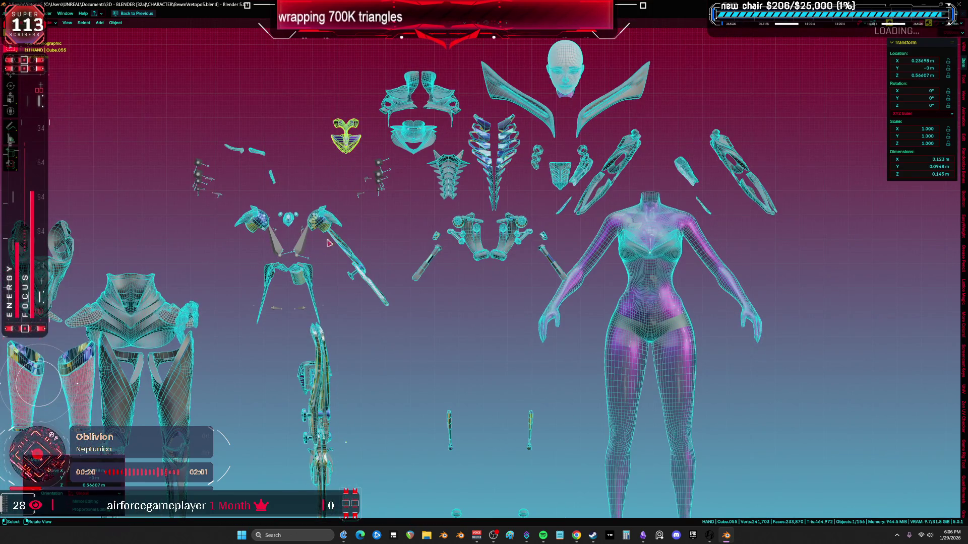
click(311, 287)
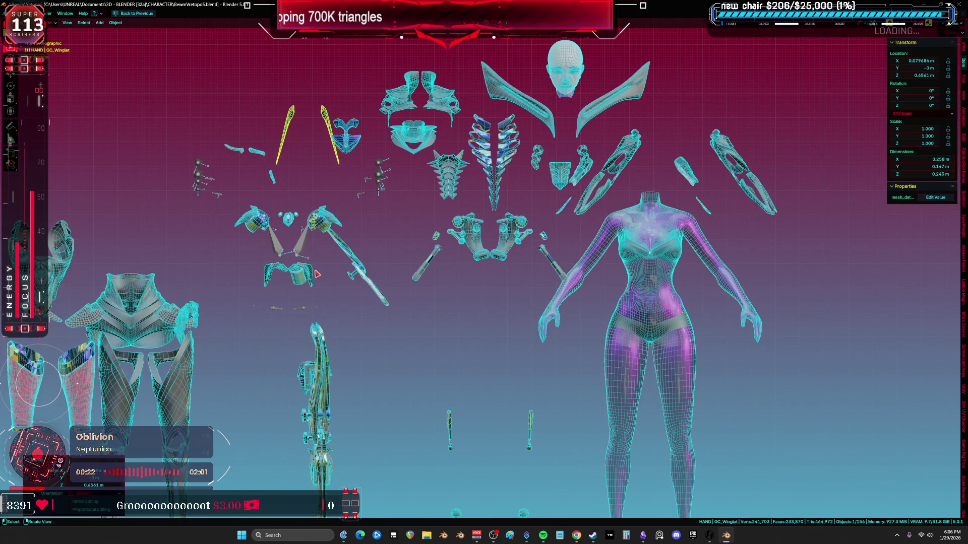
click(263, 93)
Step: Start moving the small cylinder piece, then the small cube piece
scroll(279, 218, up, 2)
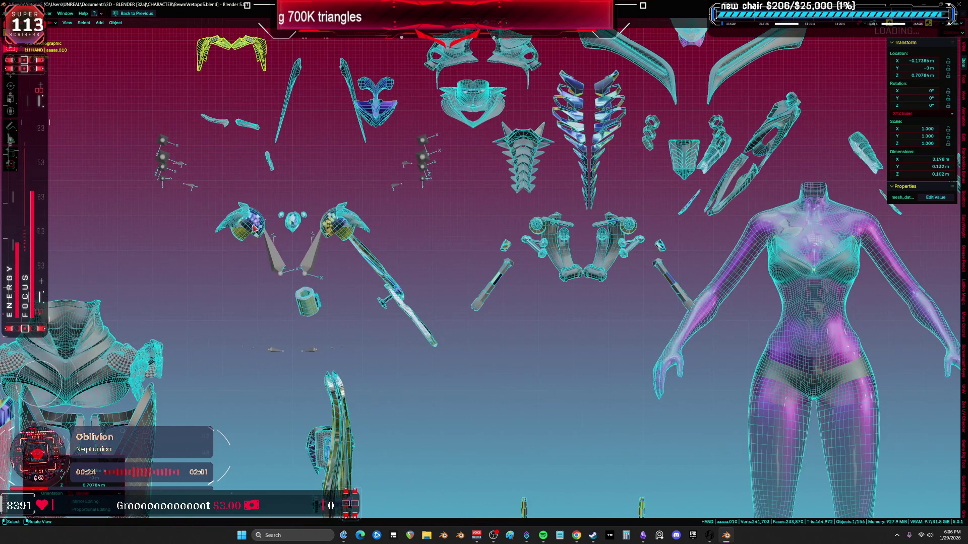
click(255, 230)
scroll(257, 232, down, 2)
key(g)
click(287, 228)
key(g)
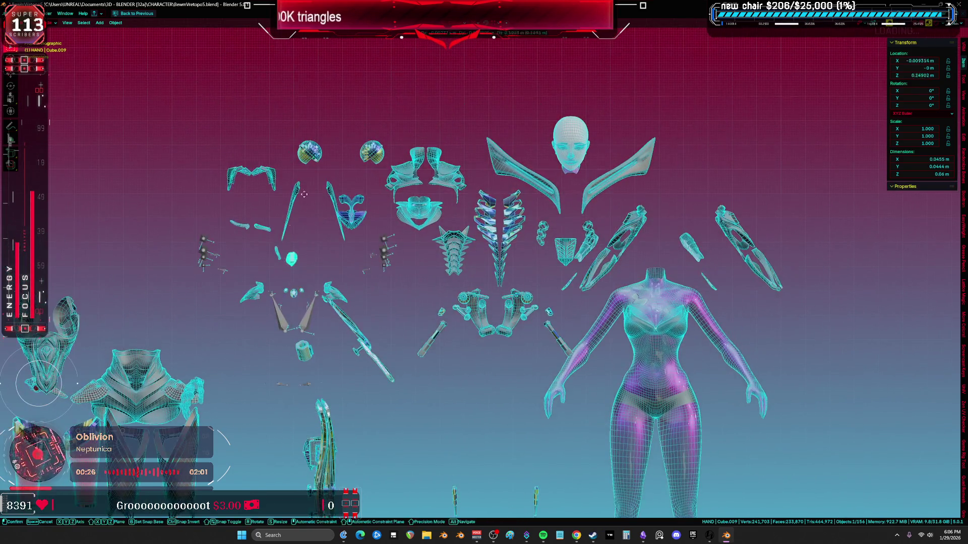
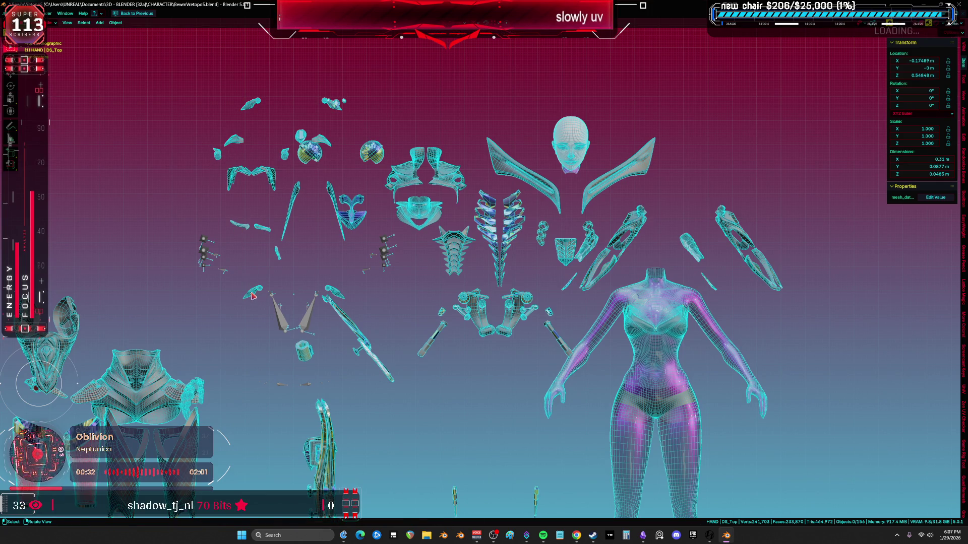
Step: Enable the Mirror modifier on the sword piece
mouse_move(348, 323)
middle_down()
mouse_move(330, 278)
mouse_move(373, 257)
mouse_move(395, 261)
mouse_move(337, 267)
mouse_move(378, 259)
middle_up()
scroll(380, 244, up, 4)
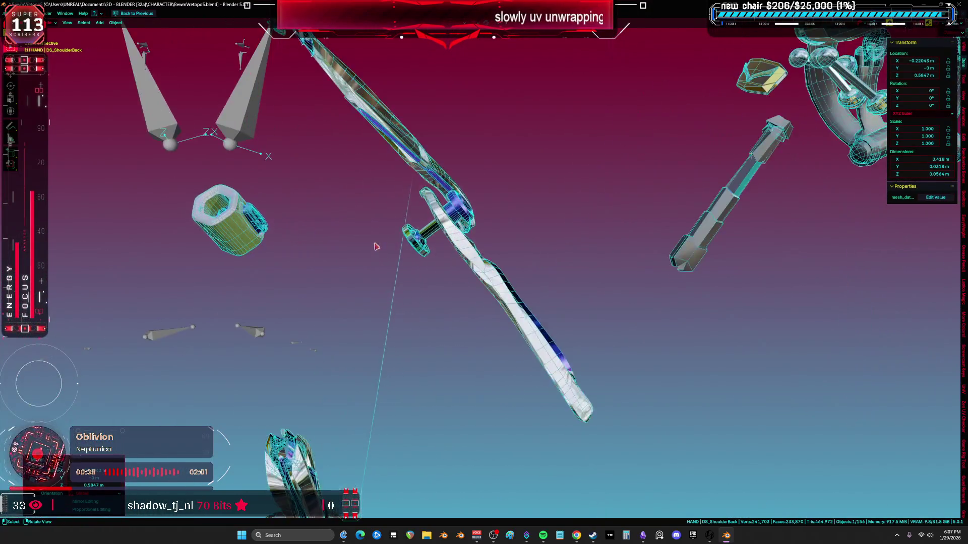
click(419, 263)
key(ctrl+space)
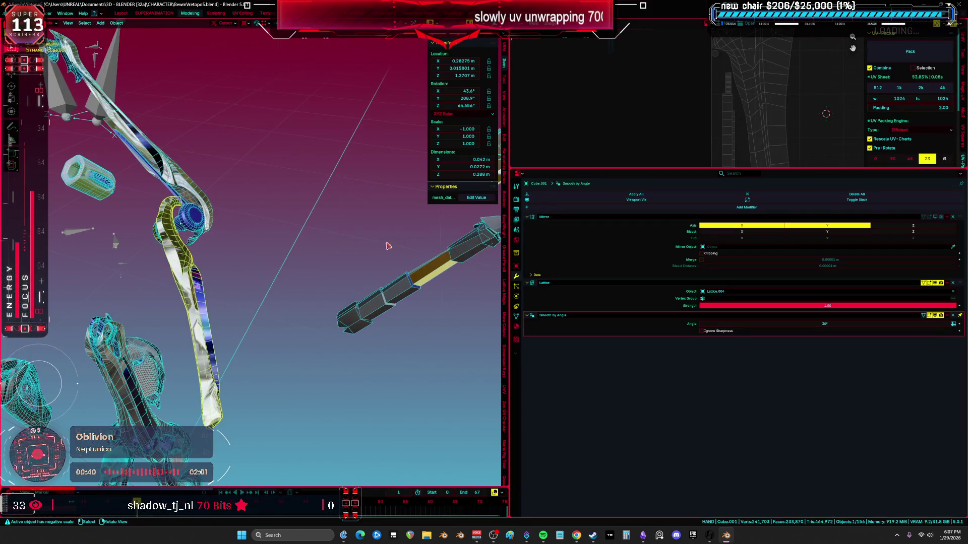
click(940, 218)
Step: Mirror the upper-arm armor piece with Bisect X cutting it at the mirror plane
middle_drag(363, 247, 386, 242)
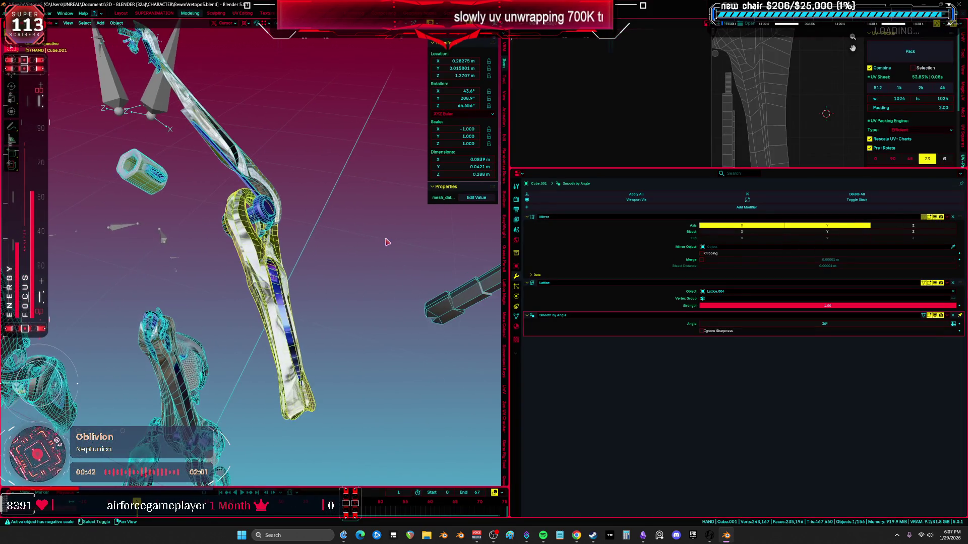
click(241, 167)
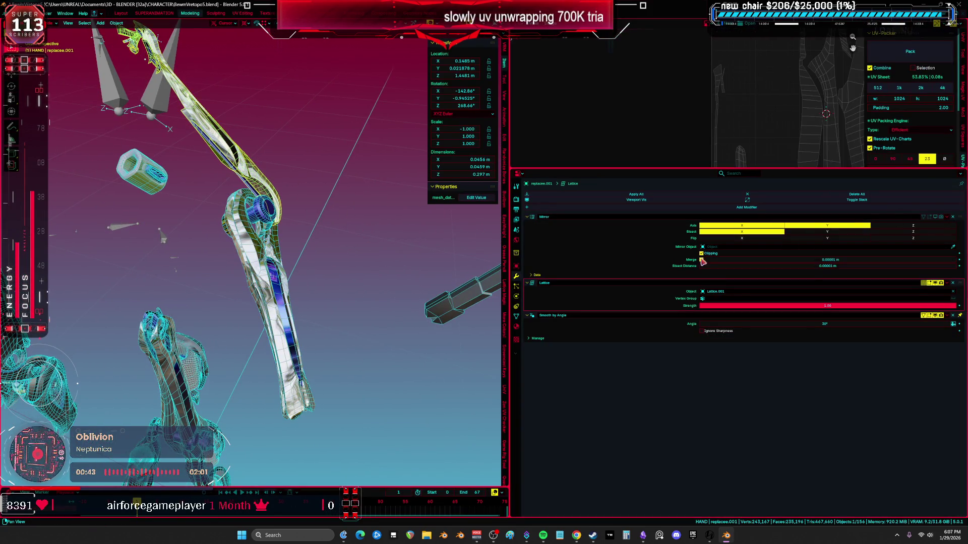
click(940, 218)
mouse_move(373, 242)
middle_down()
mouse_move(354, 252)
mouse_move(672, 254)
middle_up()
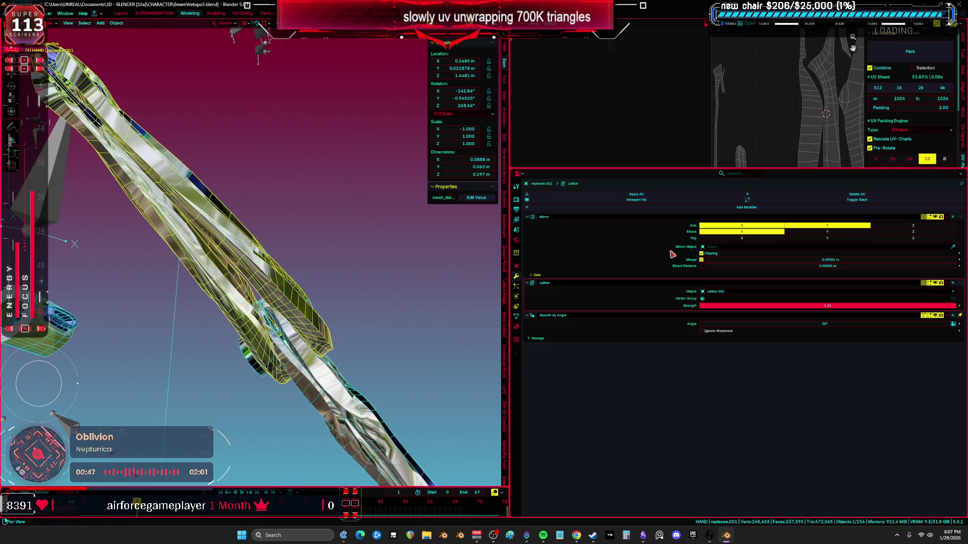
click(741, 231)
Step: Inspect the mirrored arm and select the small joint cylinder
mouse_move(317, 233)
middle_down()
mouse_move(324, 281)
mouse_move(198, 259)
mouse_move(216, 262)
middle_up()
shift+middle_drag(217, 262, 573, 285)
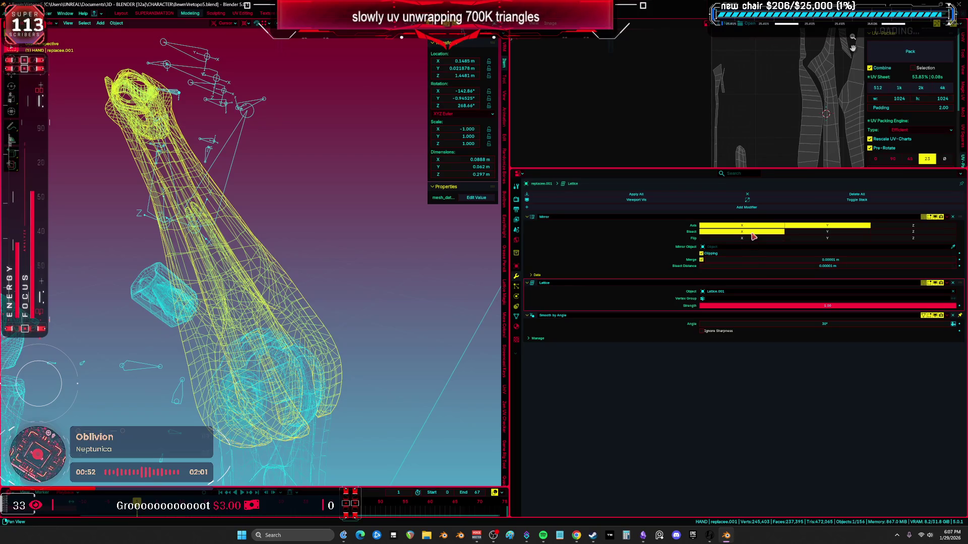
mouse_move(677, 243)
shift+middle_down()
mouse_move(402, 241)
mouse_move(380, 266)
mouse_move(391, 240)
mouse_move(351, 306)
shift+middle_up()
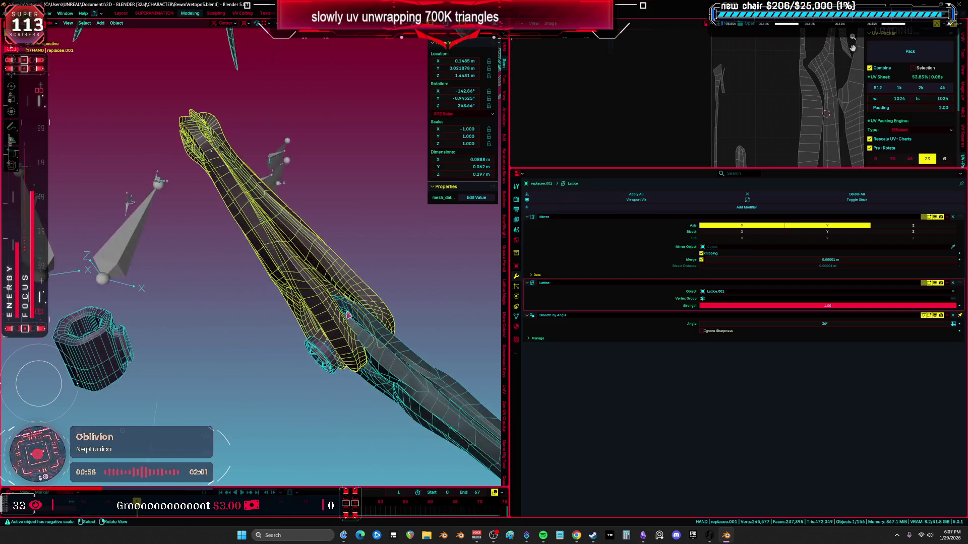
click(326, 352)
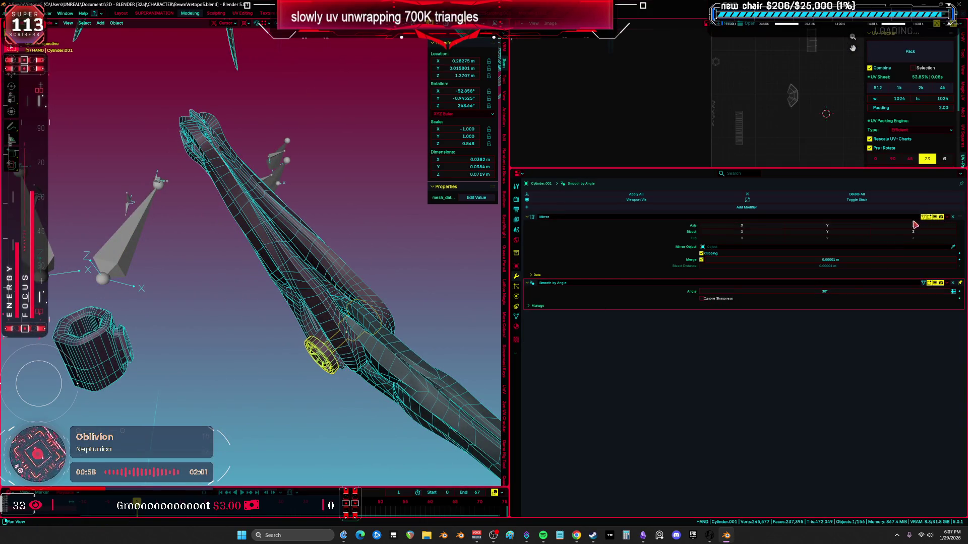
mouse_move(322, 282)
middle_down()
mouse_move(245, 282)
mouse_move(346, 295)
middle_up()
scroll(361, 292, up, 10)
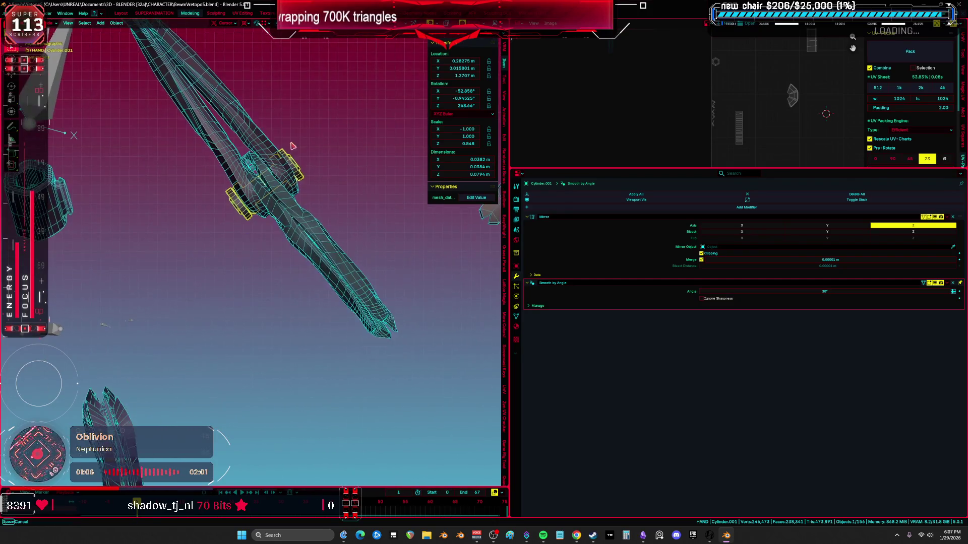
scroll(268, 245, down, 8)
Step: Select the lower joint cylinder, then the upper joint cylinder
mouse_move(268, 246)
middle_down()
mouse_move(338, 248)
mouse_move(305, 322)
mouse_move(260, 329)
mouse_move(363, 277)
mouse_move(262, 258)
mouse_move(303, 287)
middle_up()
scroll(305, 326, down, 5)
scroll(305, 327, up, 5)
click(262, 258)
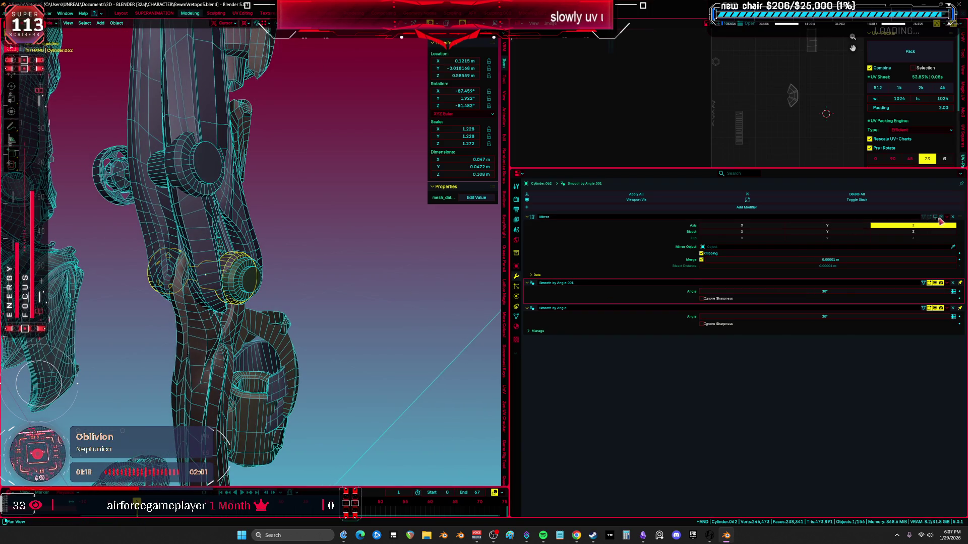
mouse_move(353, 237)
middle_down()
mouse_move(331, 244)
mouse_move(383, 227)
middle_up()
click(187, 176)
Step: Mirror the leg armor pieces object onto the other leg
click(938, 218)
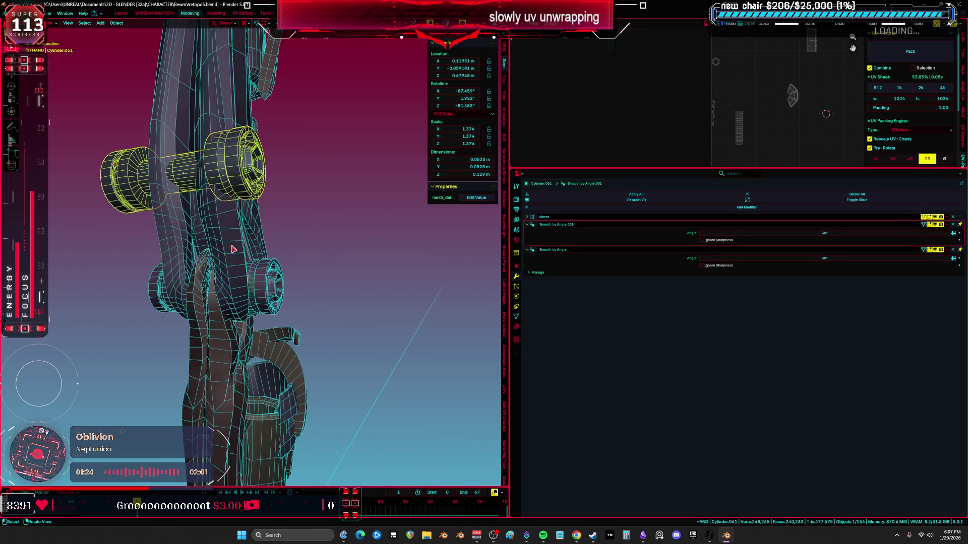
click(273, 285)
middle_drag(272, 285, 118, 284)
click(288, 170)
middle_drag(288, 170, 210, 220)
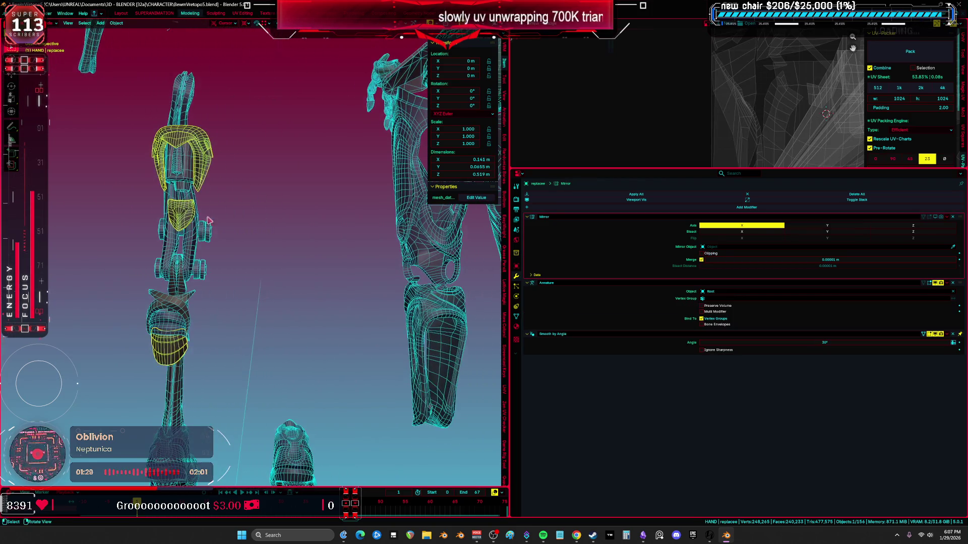
click(941, 218)
Step: Mirror the small piece below the knee onto the other leg
mouse_move(222, 274)
middle_down()
mouse_move(237, 292)
mouse_move(197, 304)
middle_up()
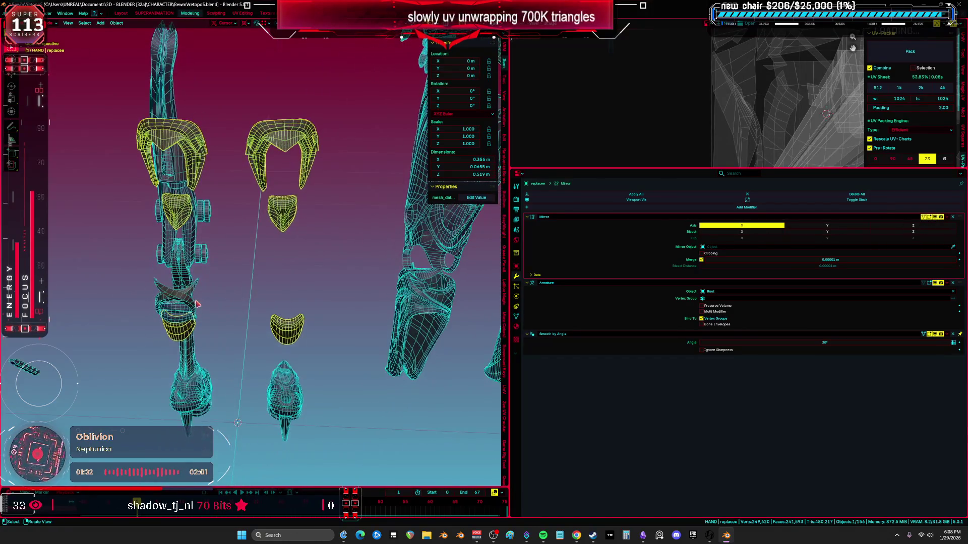
click(197, 304)
click(940, 218)
middle_drag(275, 254, 242, 251)
click(184, 218)
mouse_move(184, 219)
middle_down()
mouse_move(244, 276)
mouse_move(225, 268)
mouse_move(279, 265)
mouse_move(240, 268)
middle_up()
Step: Maximize the 3D view and move the leg armor pieces to a new position
key(ctrl+space)
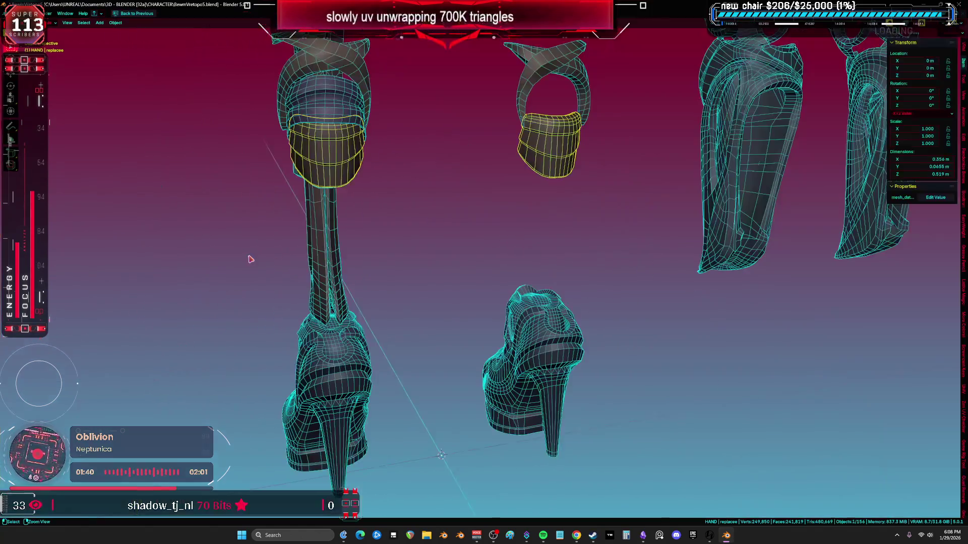
scroll(379, 323, down, 3)
click(399, 318)
mouse_move(398, 318)
middle_down()
mouse_move(305, 320)
mouse_move(477, 287)
mouse_move(469, 247)
middle_up()
click(478, 287)
key(g)
scroll(594, 253, down, 5)
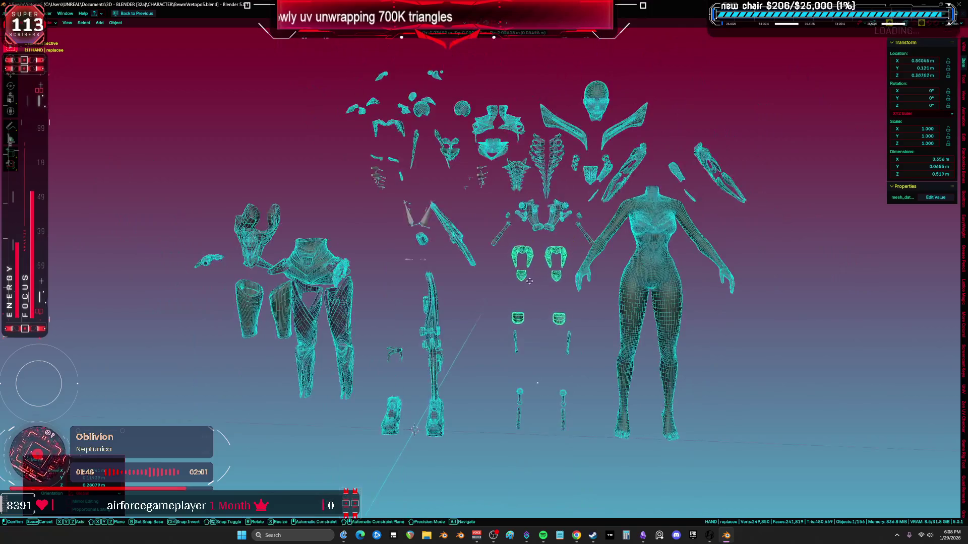
click(421, 248)
Step: In Front view, move both boots to the far left
scroll(421, 248, up, 5)
key(KP_1)
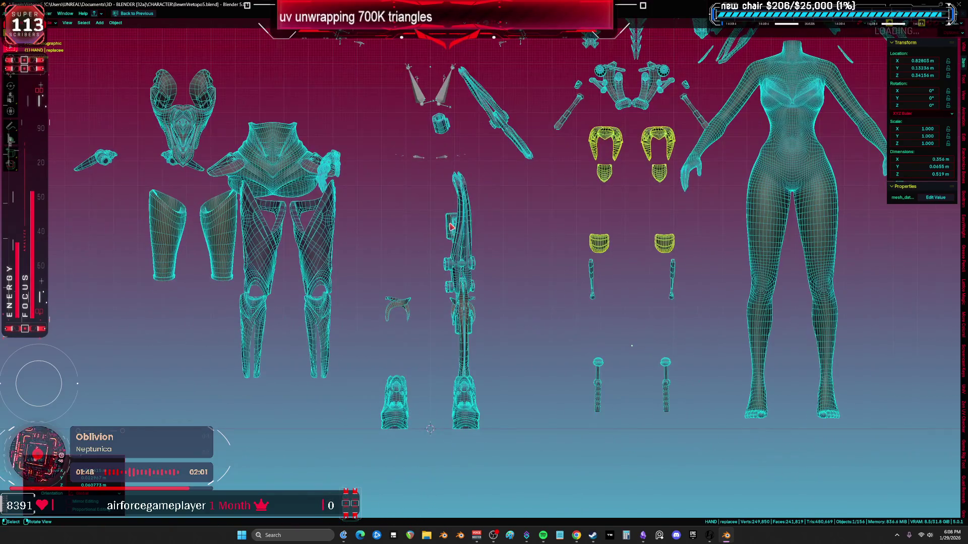
shift+middle_drag(416, 347, 387, 352)
click(364, 400)
key(g)
click(274, 345)
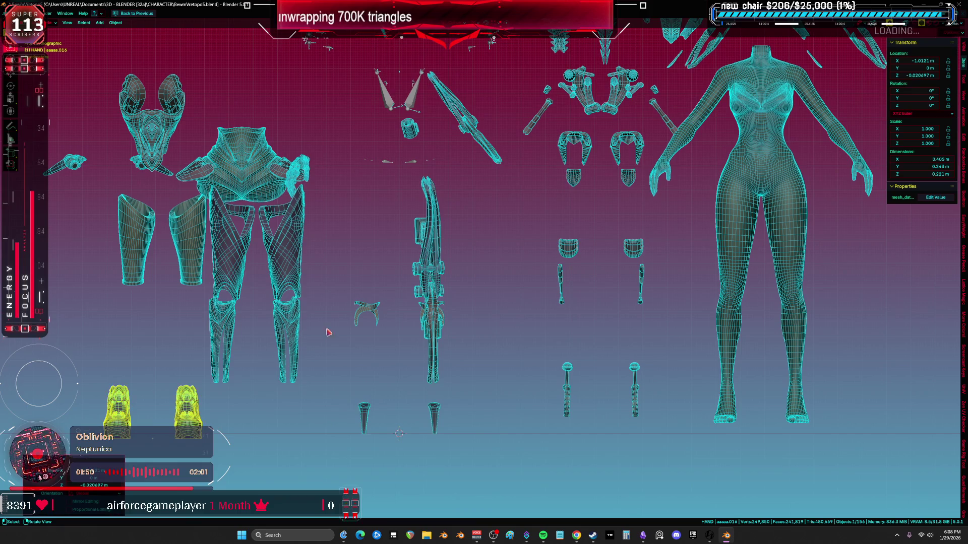
Step: Move the small arc piece to the far left
click(357, 317)
key(g)
click(83, 337)
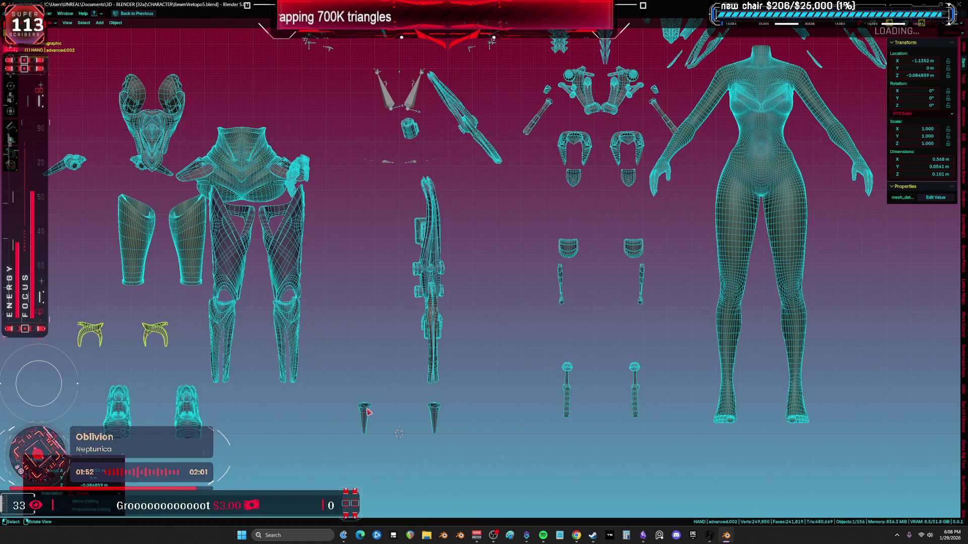
click(359, 420)
Step: Select the long leg piece and the small piece beside it, leaving them in place
click(431, 348)
scroll(403, 373, up, 4)
mouse_move(403, 373)
middle_down()
mouse_move(417, 369)
mouse_move(408, 371)
middle_up()
click(342, 379)
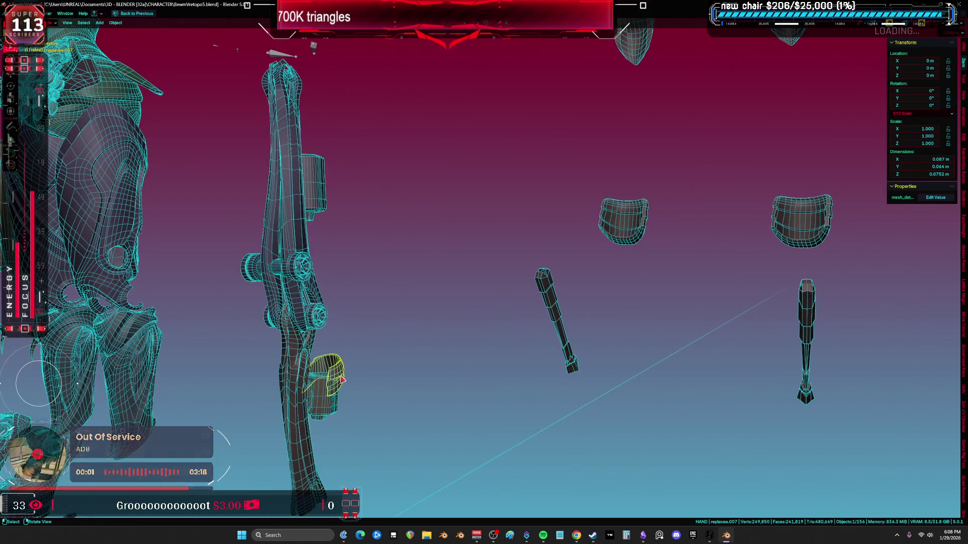
key(Escape)
scroll(365, 368, down, 5)
Step: Restore the split workspace, leaving the small piece unmoved
key(ctrl+space)
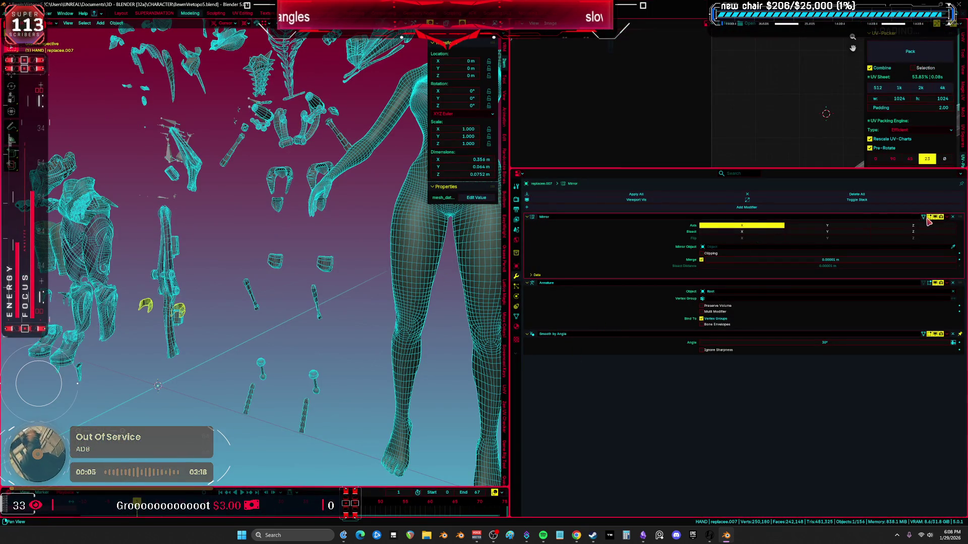
key(g)
key(Escape)
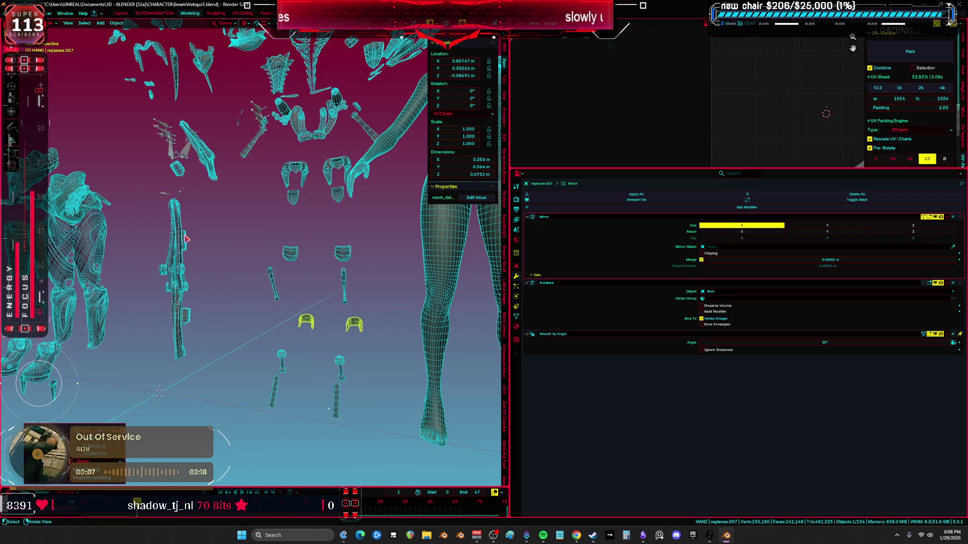
Step: Select each leg part in turn, from the long strip to the lower piece, to check their modifiers
click(184, 240)
click(173, 253)
scroll(179, 258, up, 3)
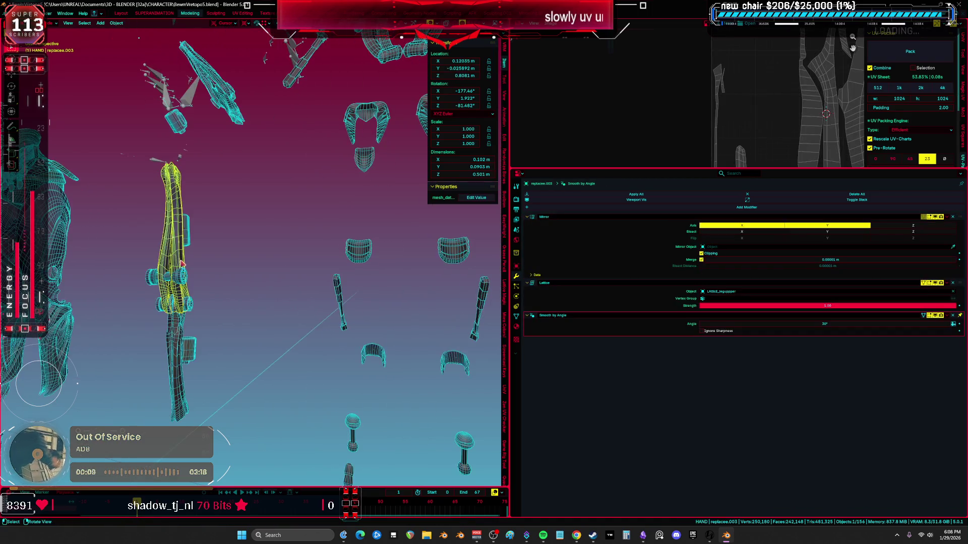
click(180, 284)
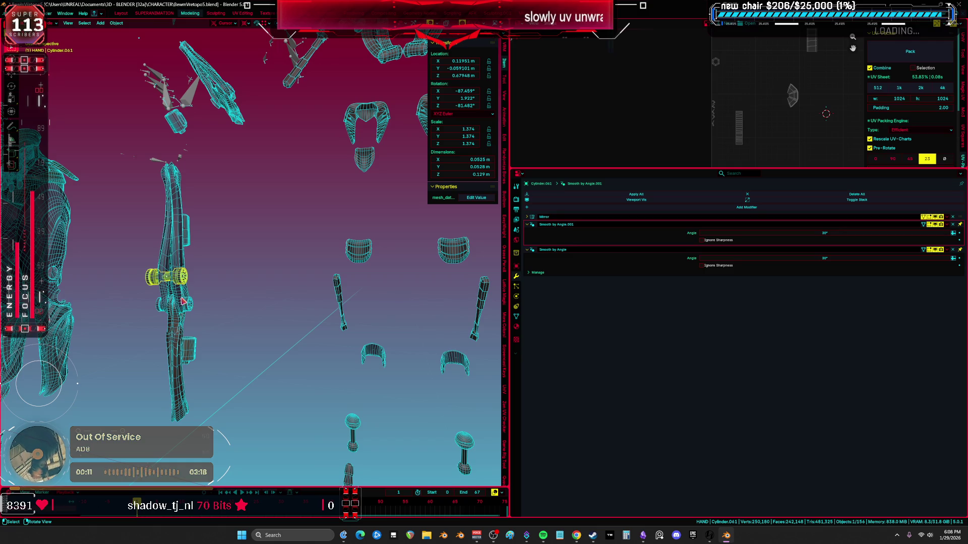
click(183, 304)
click(182, 317)
click(181, 333)
click(182, 330)
click(176, 338)
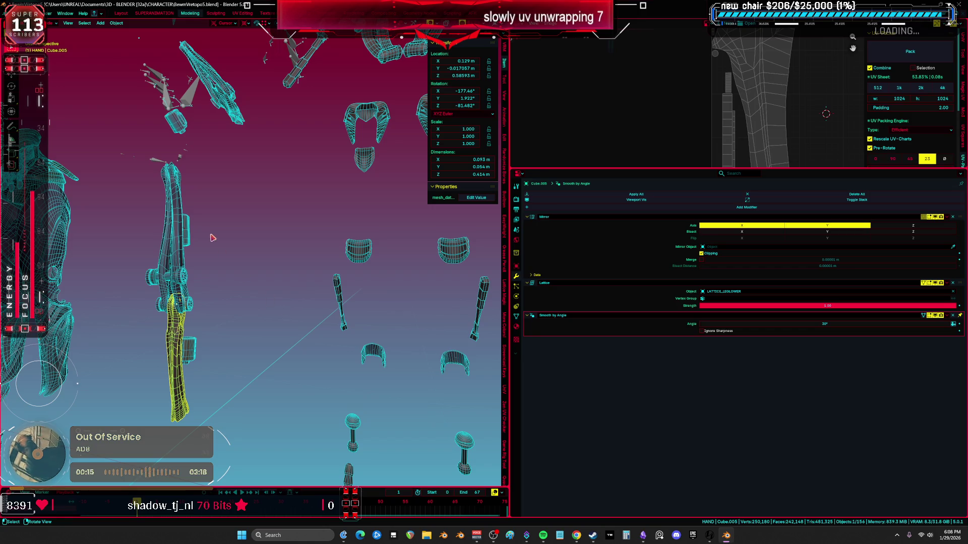
scroll(213, 238, down, 4)
mouse_move(246, 254)
alt+middle_down()
mouse_move(280, 276)
mouse_move(257, 280)
alt+middle_up()
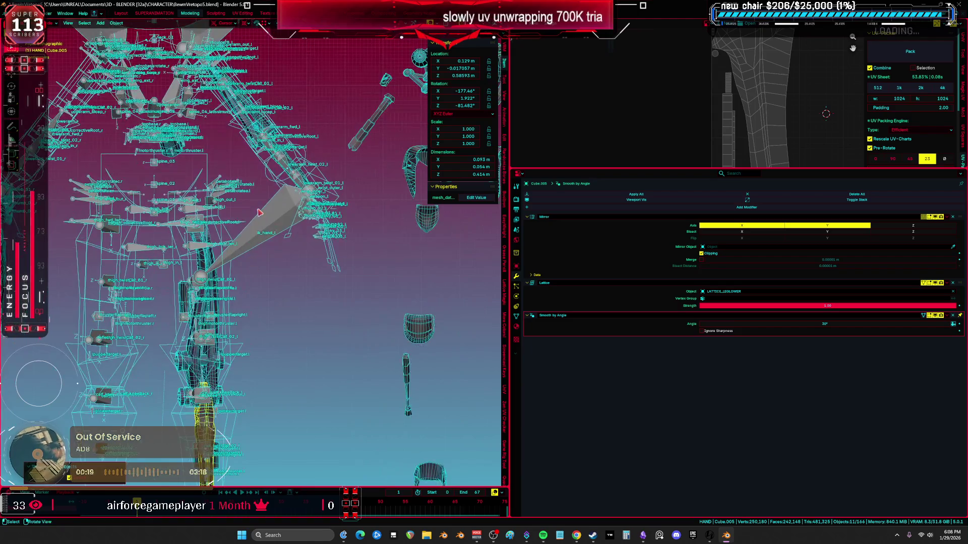
Step: Hide the rig and its root object from view
click(260, 216)
key(h)
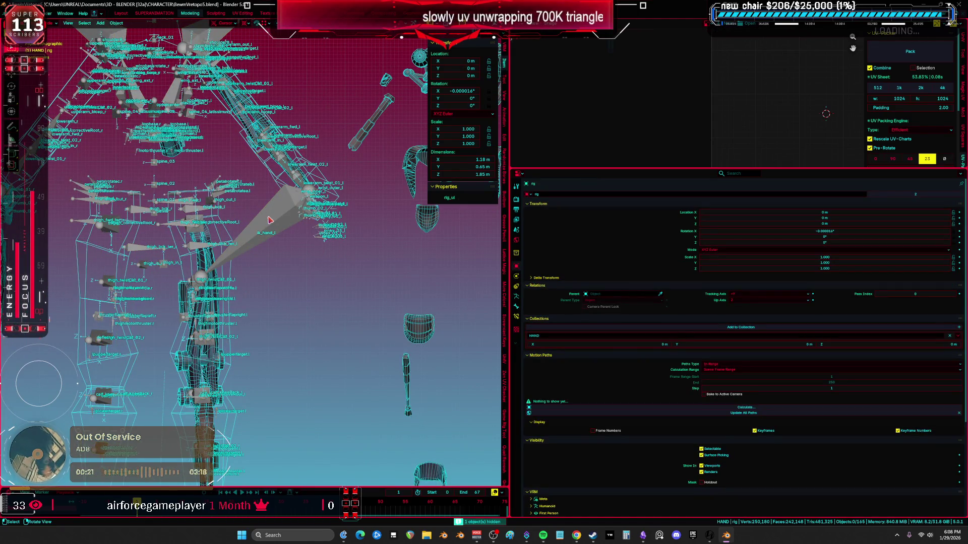
click(269, 221)
key(h)
ctrl+scroll(224, 197, left, 5)
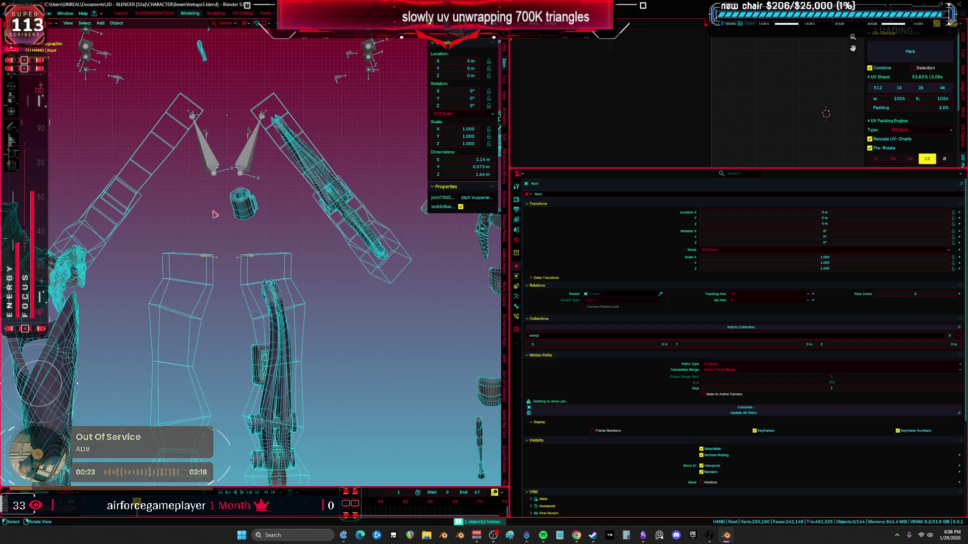
Step: Move the hand flap pieces back away from the camera
middle_drag(86, 242, 285, 313)
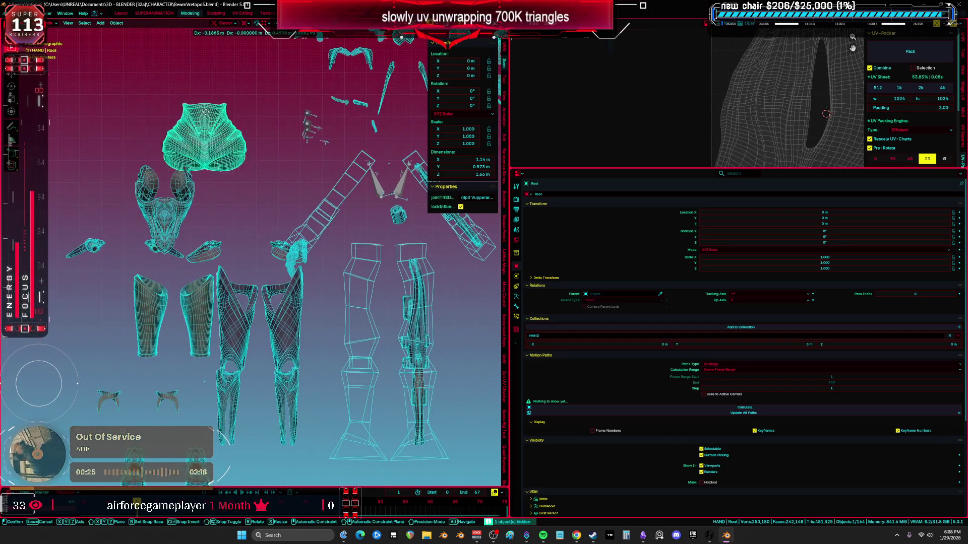
click(287, 313)
scroll(292, 254, up, 3)
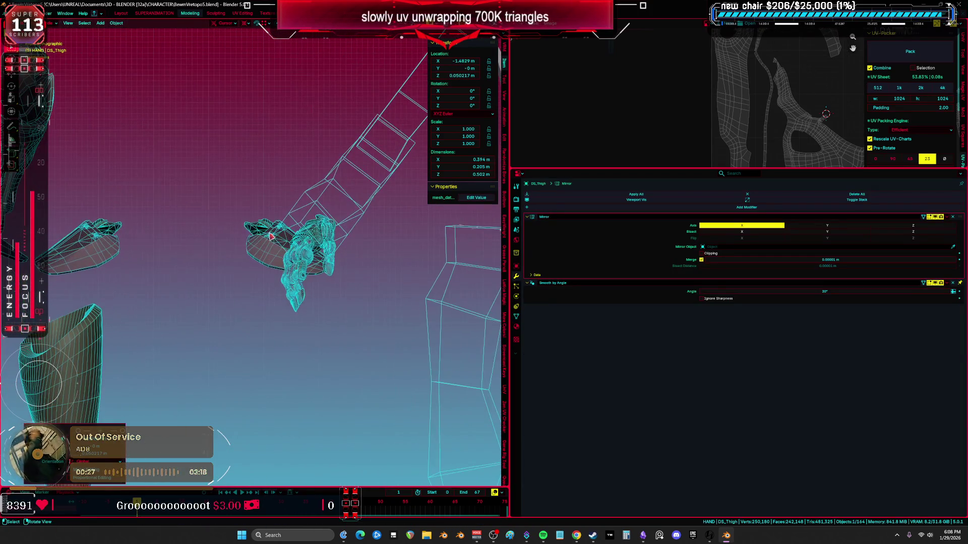
click(291, 253)
mouse_move(276, 244)
middle_down()
mouse_move(277, 302)
mouse_move(273, 276)
middle_up()
key(g)
mouse_move(281, 216)
middle_down()
mouse_move(262, 212)
mouse_move(318, 183)
mouse_move(258, 230)
middle_up()
Step: Delete the left-arm lattice and the upper-leg lattice
click(193, 242)
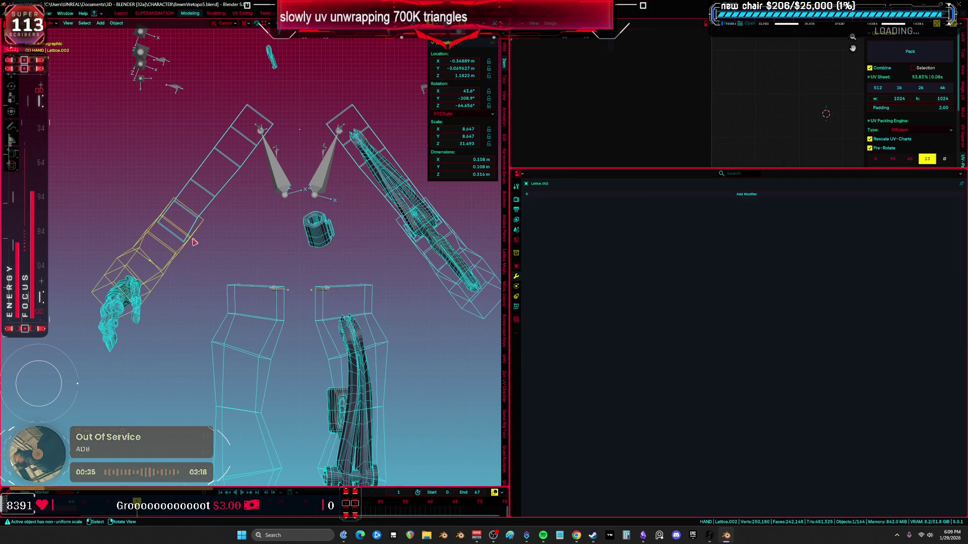
key(Delete)
click(256, 291)
key(KP_Decimal)
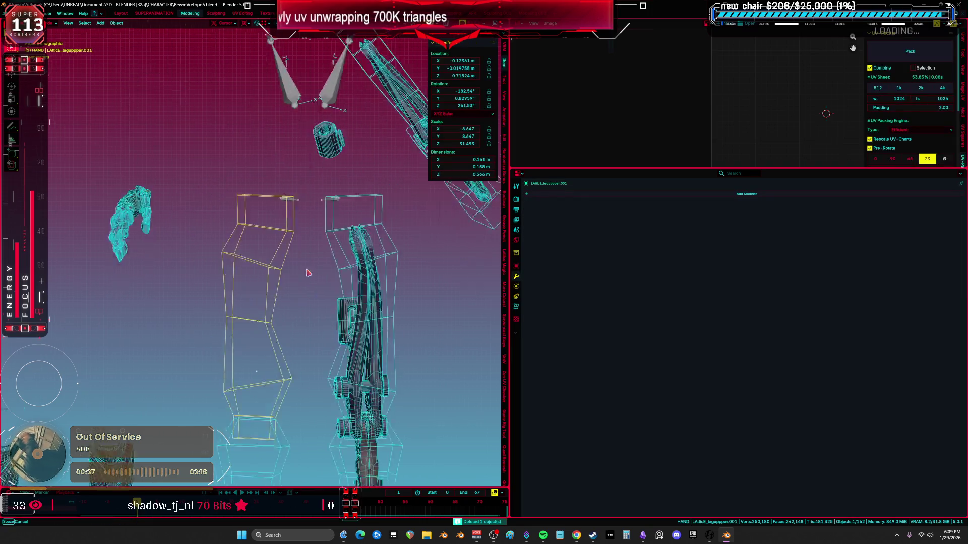
key(Delete)
Step: Box-select the remaining armour pieces, leaving the pivot setting unchanged
mouse_move(285, 295)
middle_down()
mouse_move(272, 219)
mouse_move(231, 169)
middle_up()
drag(86, 300, 163, 254)
key(z)
click(246, 284)
Step: Set the pivot to 3D Cursor, make linked duplicates of the selection, and hide them
key(grave)
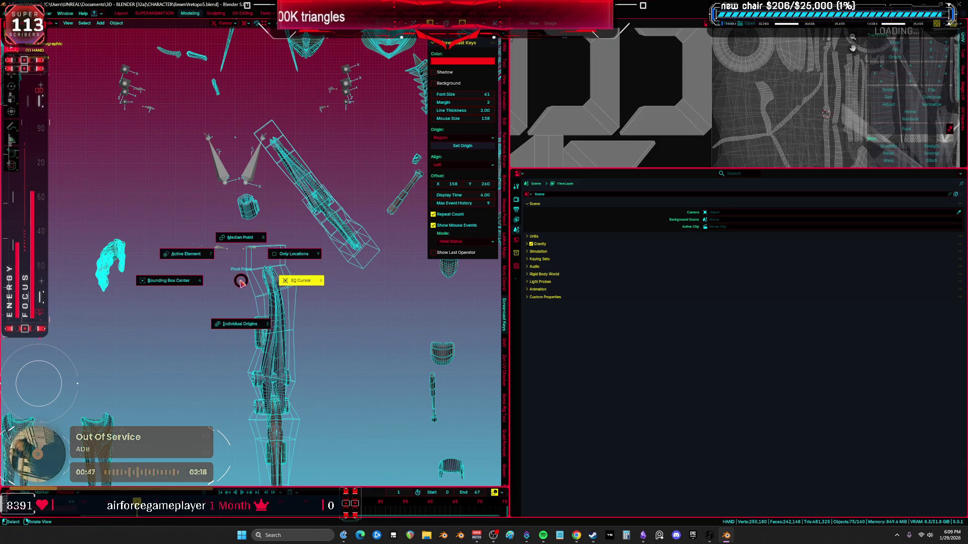
click(292, 277)
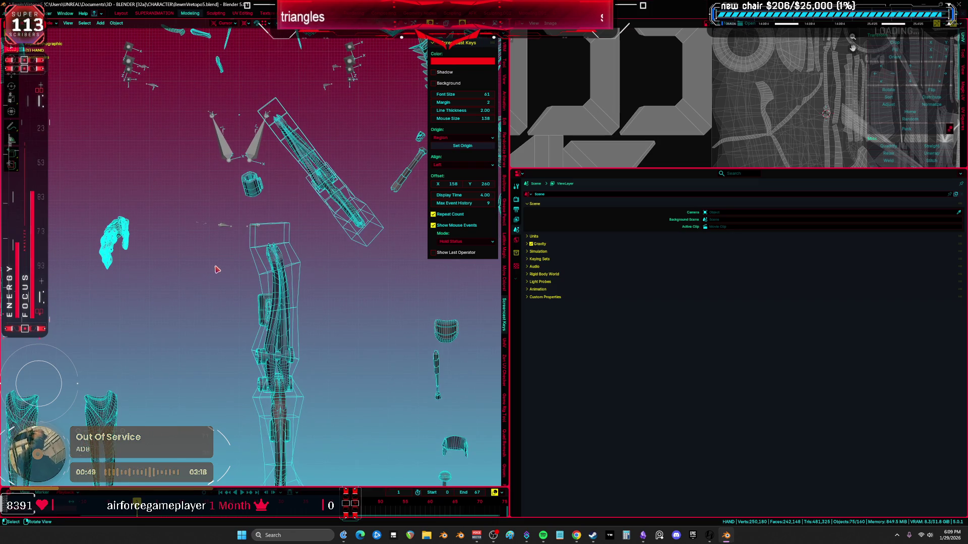
scroll(215, 269, down, 3)
scroll(243, 256, up, 3)
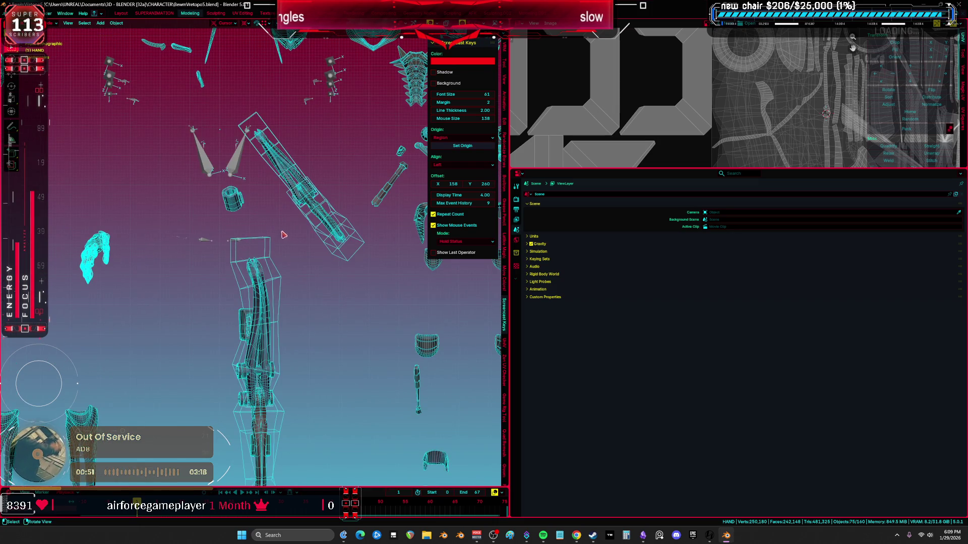
key(alt+d)
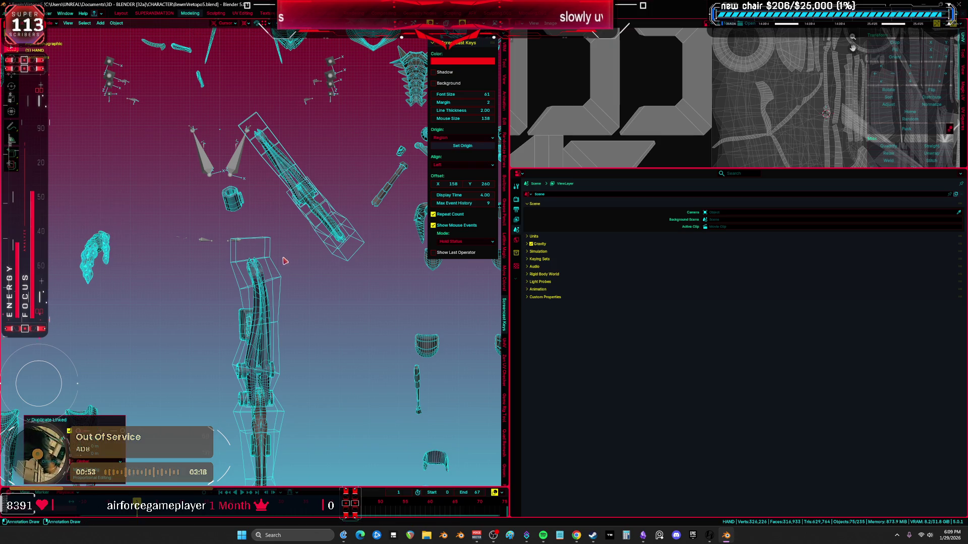
key(h)
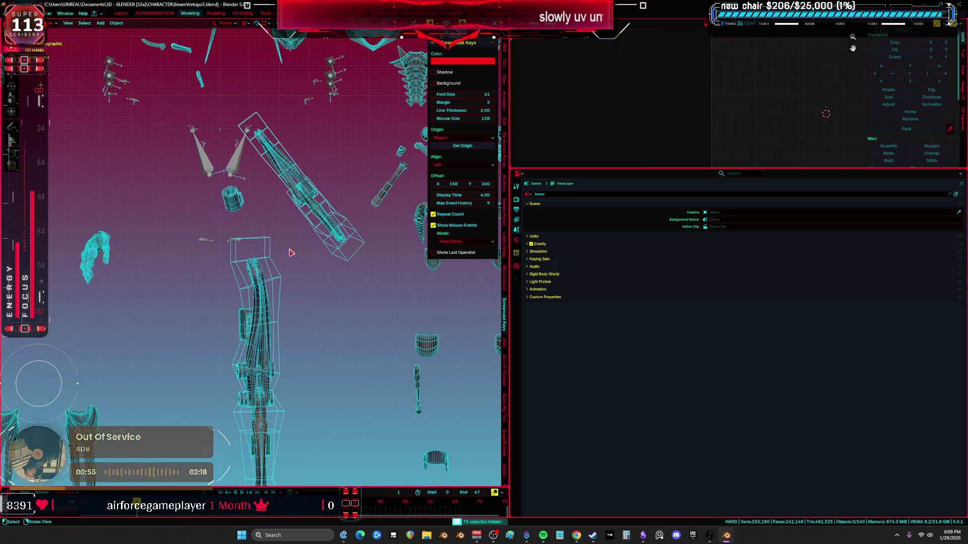
Step: Select another group of armour pieces, including the small cylinder, and linked-duplicate them in place
middle_drag(288, 263, 297, 281)
drag(204, 301, 200, 211)
drag(302, 211, 261, 153)
middle_drag(262, 152, 264, 257)
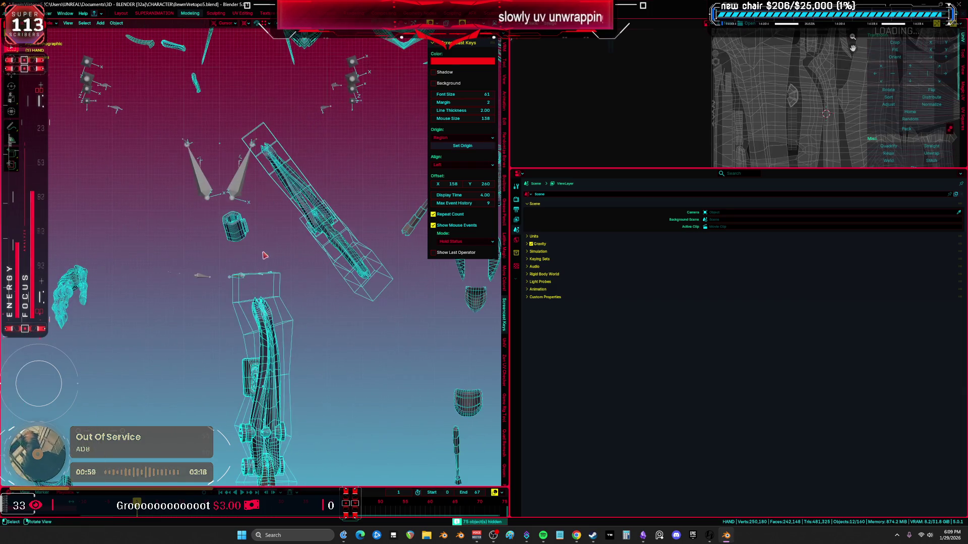
shift+click(231, 226)
drag(333, 245, 349, 243)
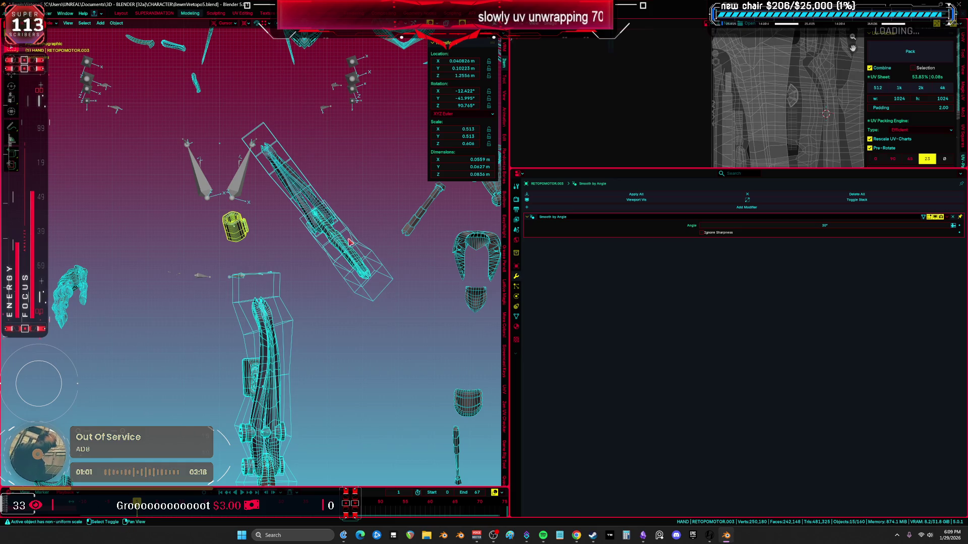
drag(290, 178, 289, 176)
middle_drag(289, 176, 301, 215)
key(alt+d)
key(Escape)
scroll(327, 235, down, 8)
Step: Maximize the 3D view and select the spine piece
key(ctrl+space)
middle_drag(474, 264, 528, 372)
drag(480, 413, 481, 411)
key(g)
click(327, 151)
mouse_move(414, 227)
shift+middle_down()
mouse_move(394, 338)
mouse_move(389, 281)
shift+middle_up()
Step: Turn off Mirror Z on the spine piece's mirror modifier
key(ctrl+z)
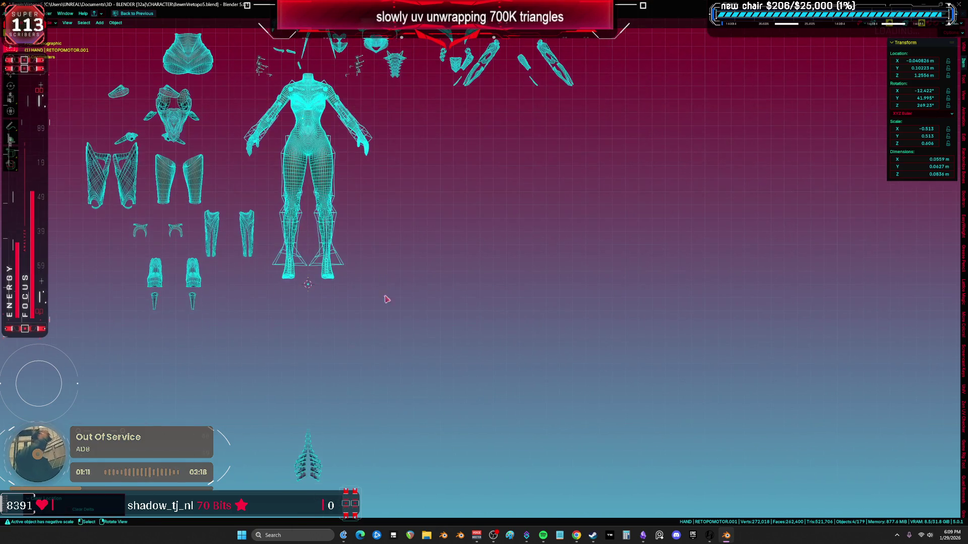
click(322, 468)
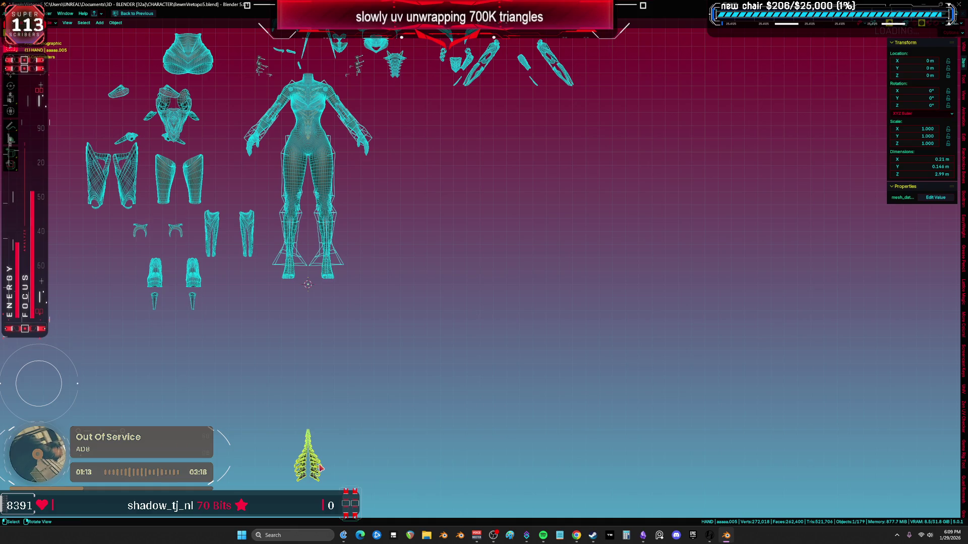
right_click(350, 401)
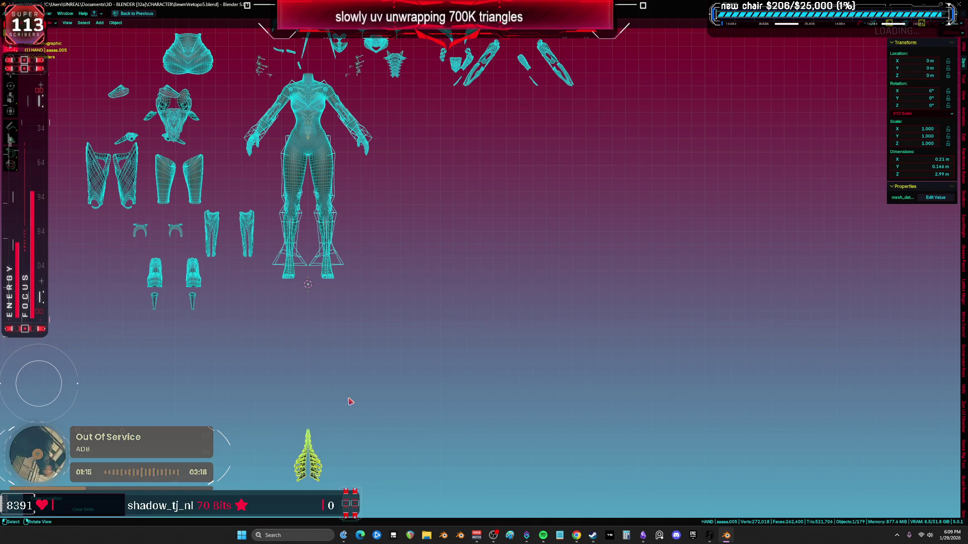
key(ctrl+space)
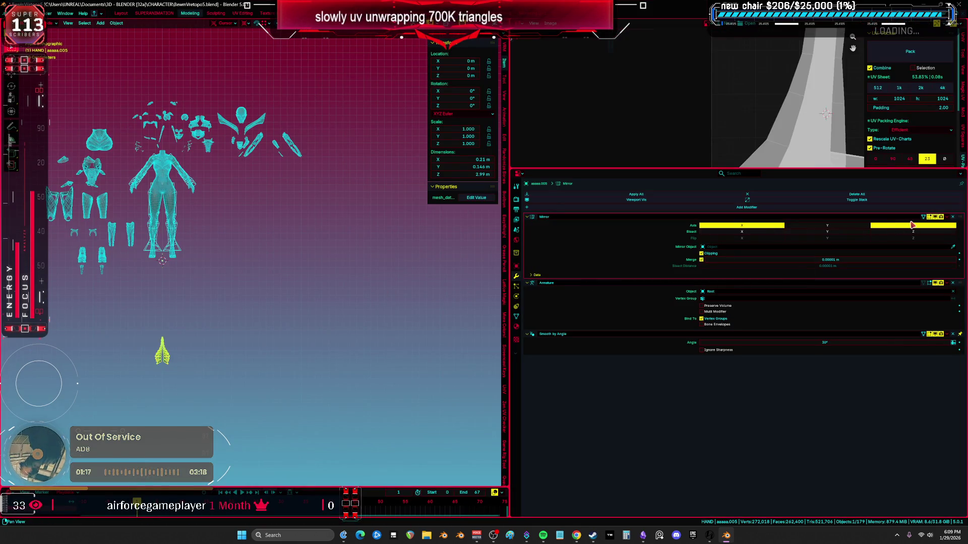
click(913, 226)
key(ctrl+space)
key(ctrl+space)
key(ctrl+space)
Step: Snap the box-selected loose armour pieces onto the body with Alt+G and hide the extras
mouse_move(708, 253)
mouse_down()
mouse_move(396, 115)
mouse_move(428, 110)
mouse_move(268, 187)
mouse_up()
key(alt+g)
scroll(399, 175, up, 3)
key(h)
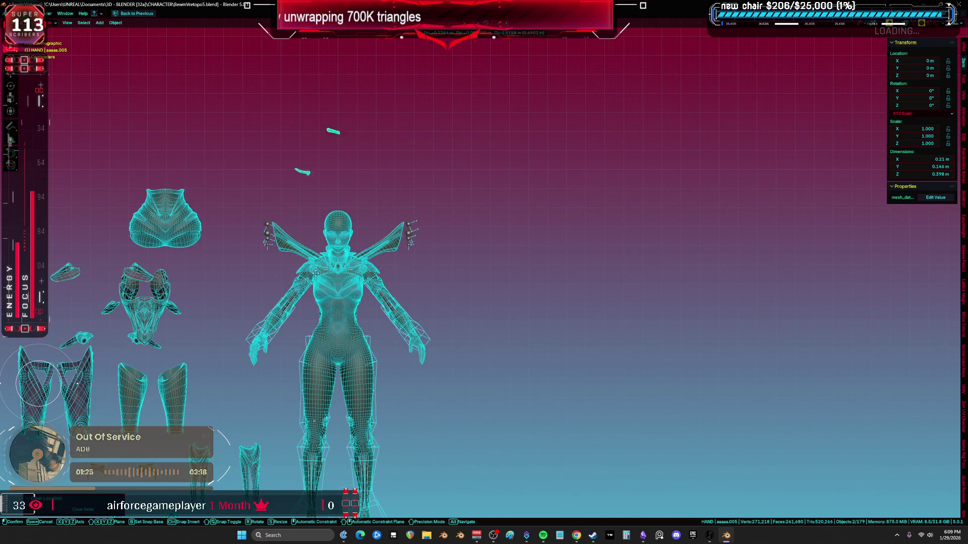
scroll(263, 260, down, 2)
mouse_move(112, 170)
mouse_down()
mouse_move(256, 382)
mouse_move(271, 388)
mouse_up()
key(alt+g)
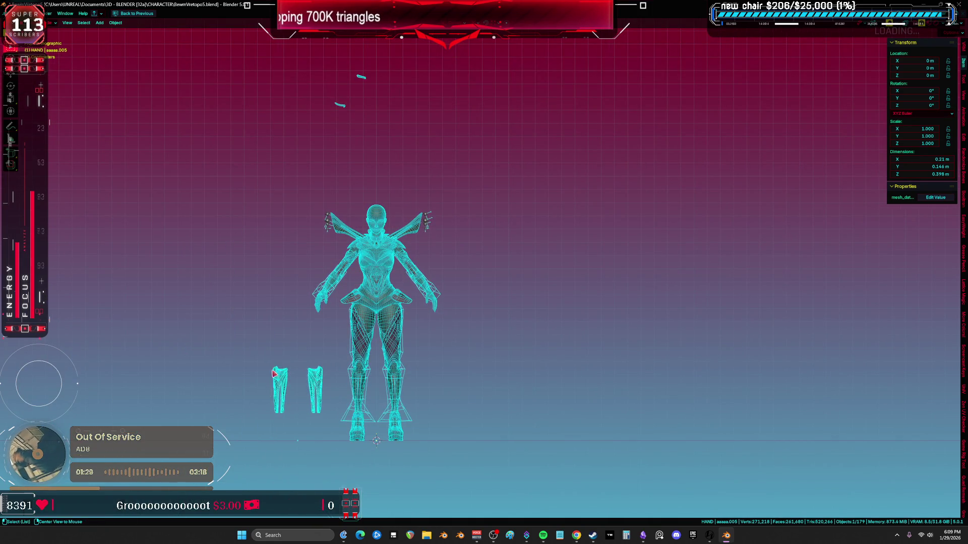
Step: Move the small floating pieces from above the head into place
click(343, 109)
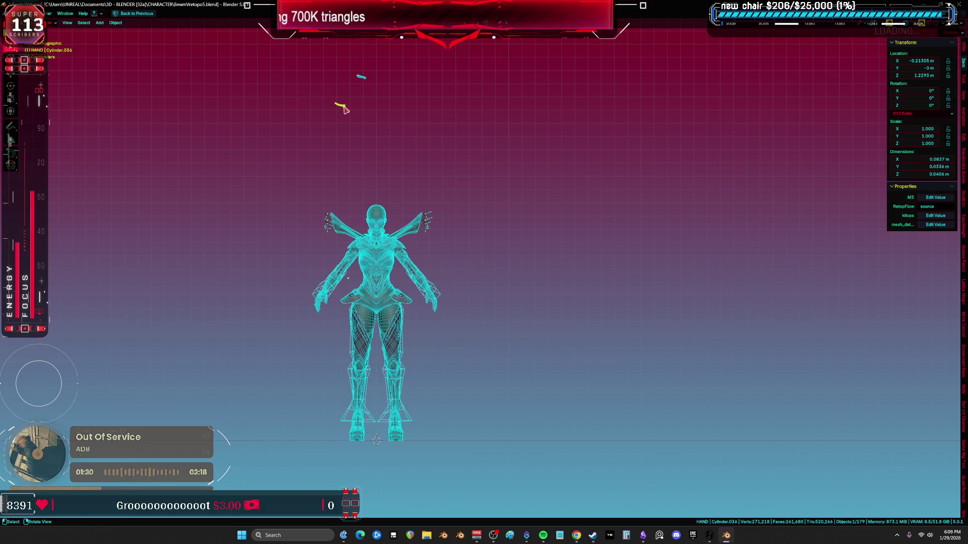
click(362, 78)
key(g)
click(396, 296)
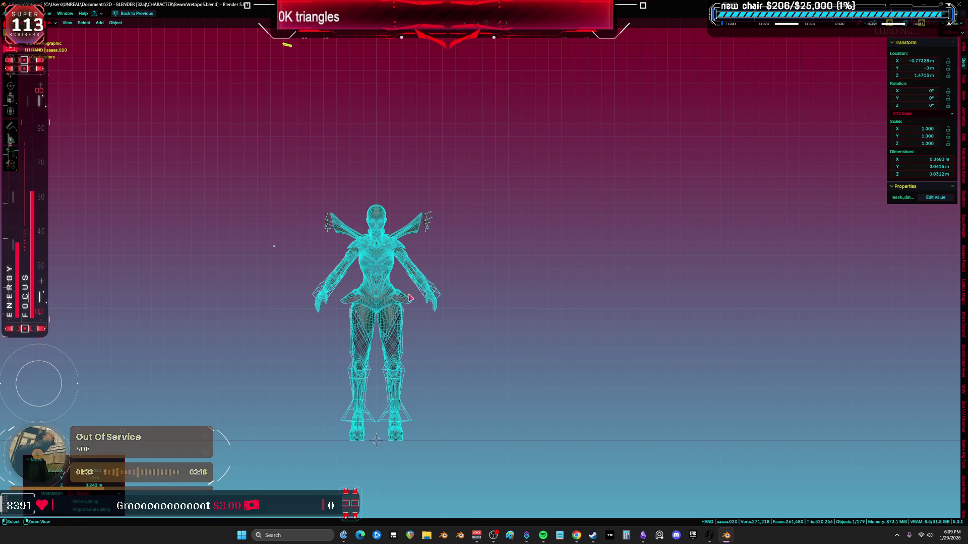
Step: Select the small cylinder piece and frame it in solid shading from the front view
click(433, 305)
key(g)
key(Escape)
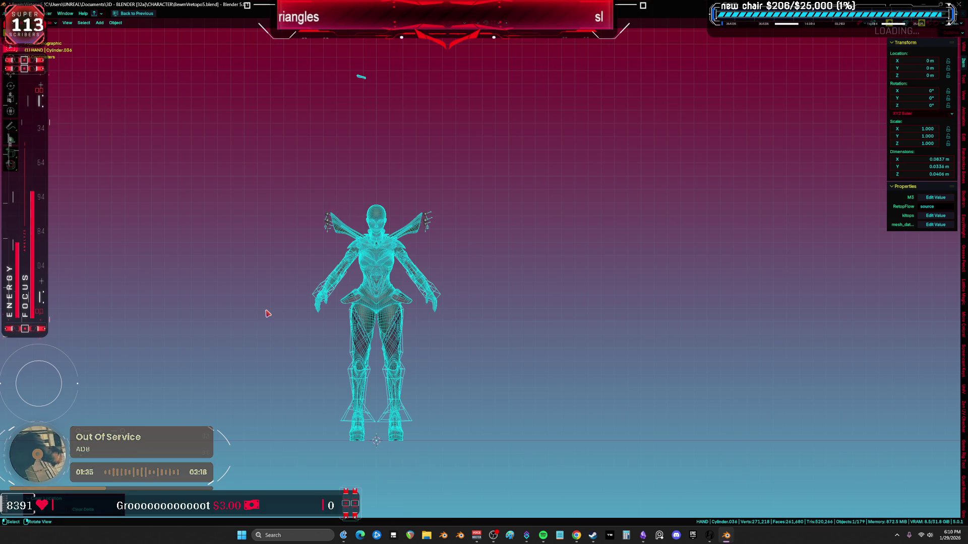
key(KP_Decimal)
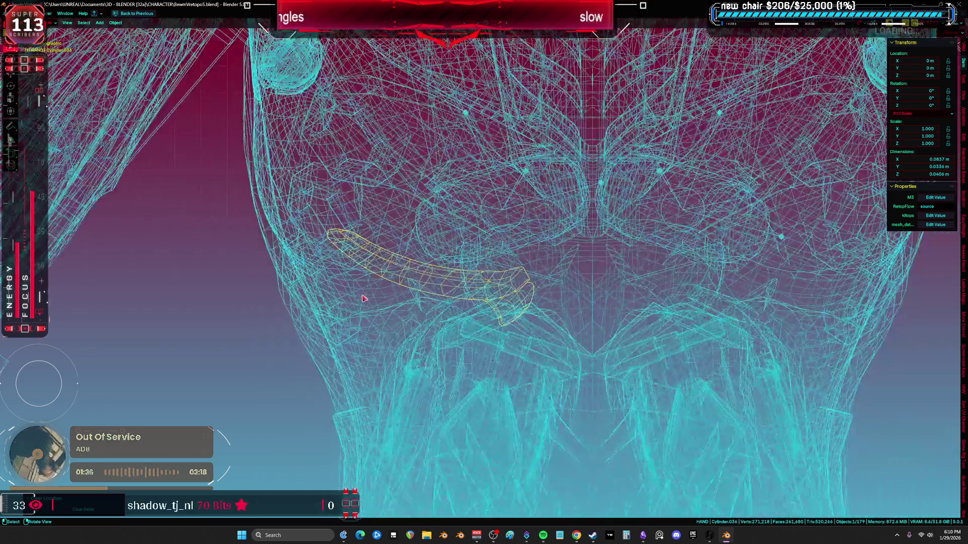
middle_drag(363, 298, 443, 312)
key(shift+z)
scroll(495, 321, up, 3)
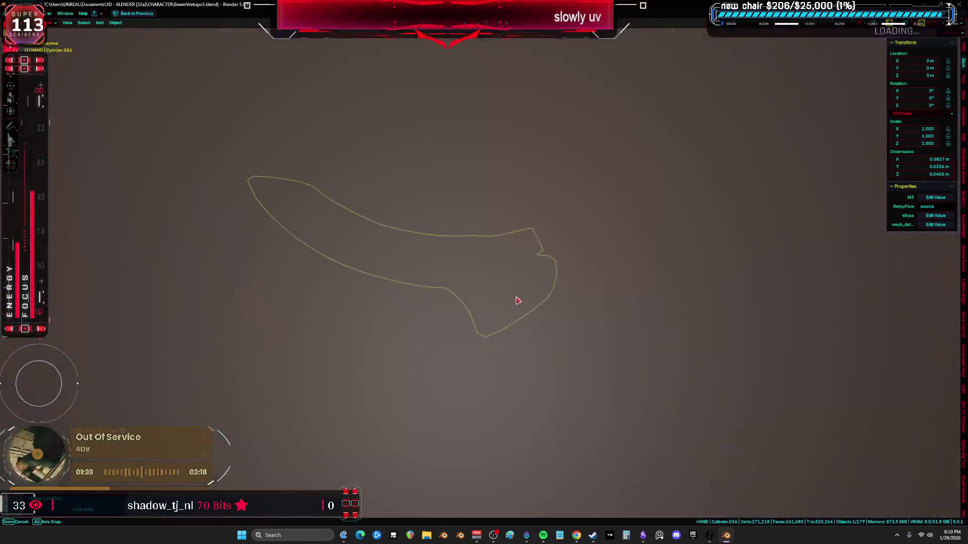
key(KP_1)
scroll(628, 299, down, 5)
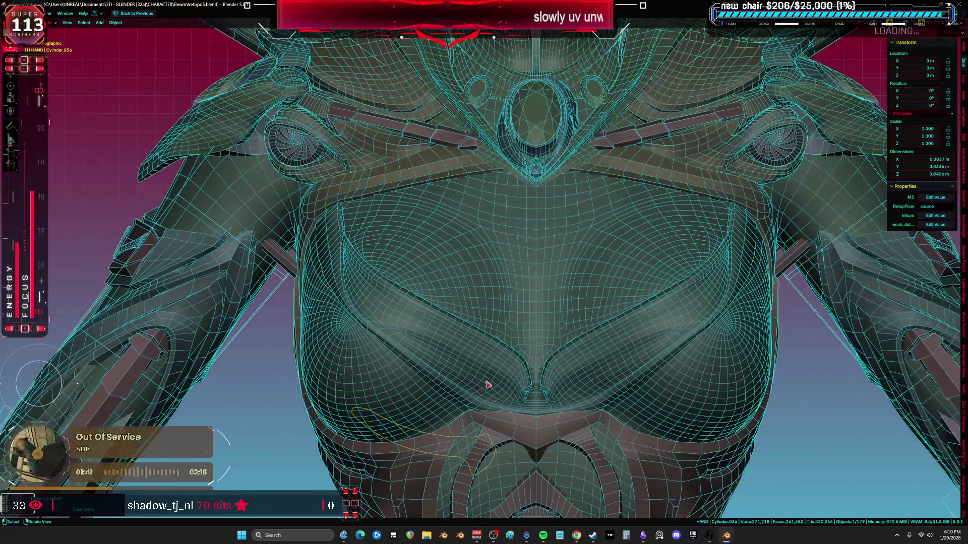
Step: Move the curved chest piece lower and push it back along Y beneath the chest
key(g)
mouse_move(405, 383)
alt+middle_down()
mouse_move(577, 362)
mouse_move(642, 400)
mouse_move(622, 335)
alt+middle_up()
click(577, 361)
key(KP_1)
key(g)
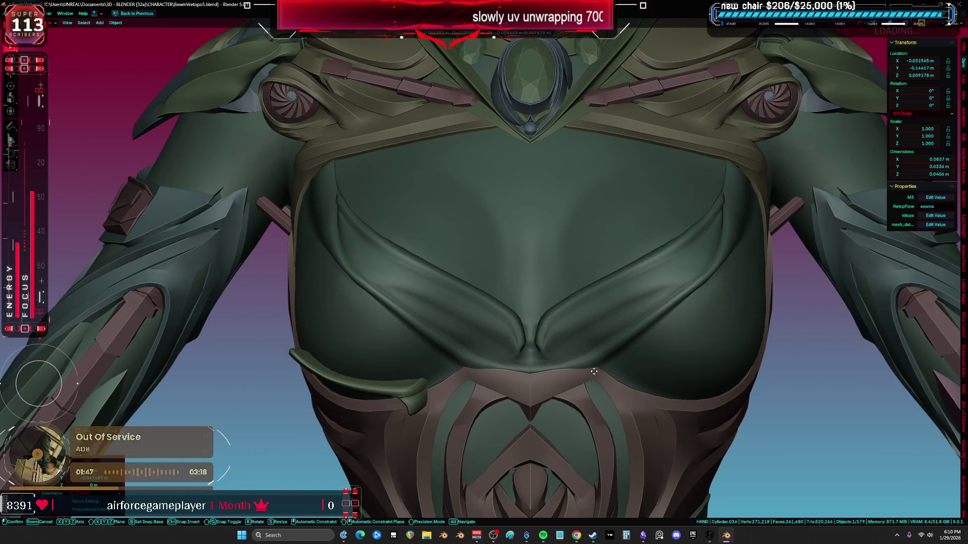
mouse_move(610, 372)
alt+middle_down()
mouse_move(612, 346)
mouse_move(629, 339)
mouse_move(699, 356)
alt+middle_up()
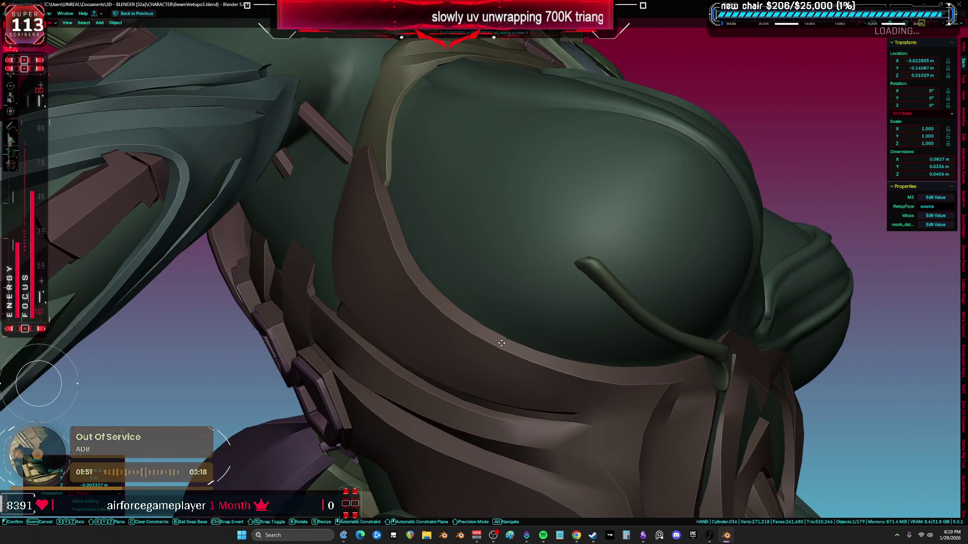
alt+middle_drag(580, 348, 449, 341)
click(449, 341)
key(KP_1)
key(g)
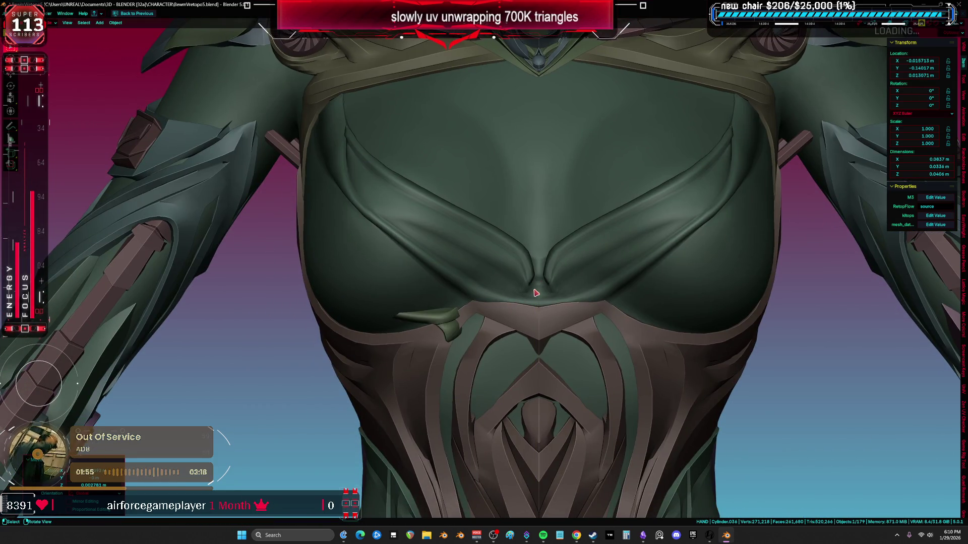
key(Tab)
Step: Shift the strap's geometry right, rotate it around Z and slide it along X
key(g)
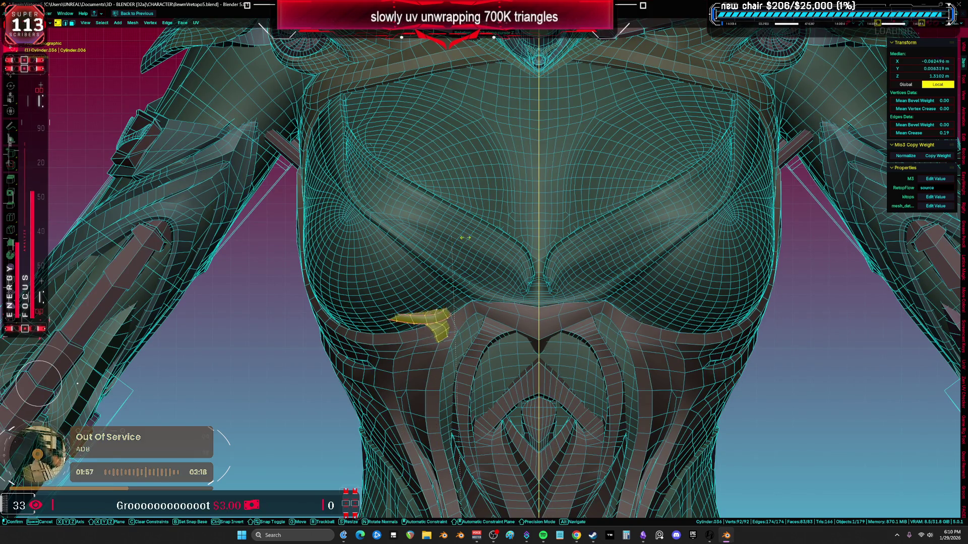
click(568, 273)
key(r)
key(z)
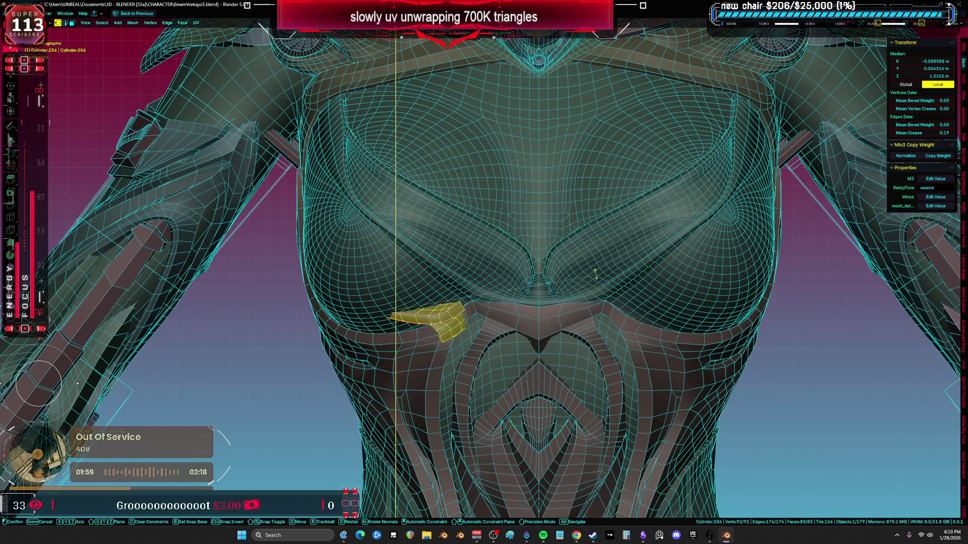
click(547, 364)
key(g)
key(x)
mouse_move(545, 354)
alt+middle_down()
mouse_move(645, 343)
mouse_move(740, 348)
alt+middle_up()
key(r)
key(g)
key(z)
key(x)
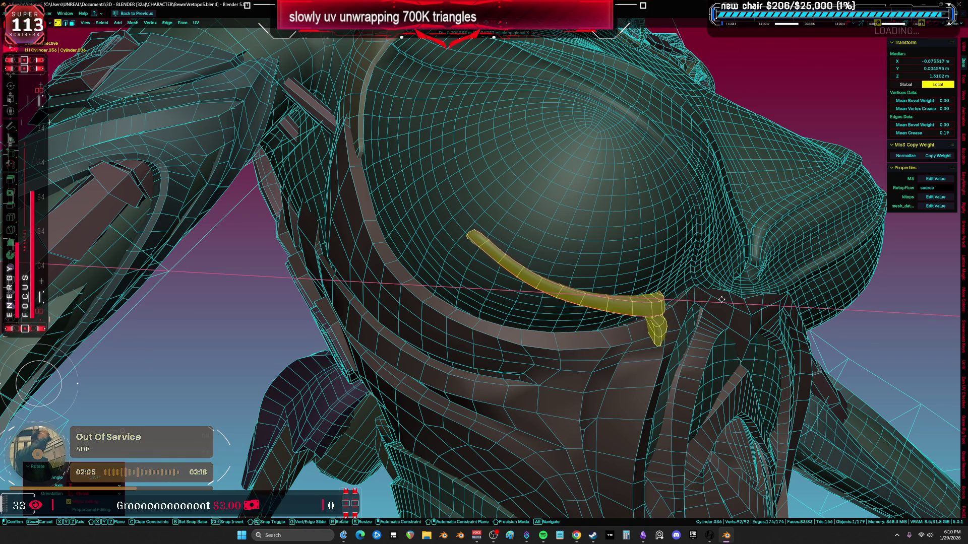
mouse_move(721, 299)
alt+middle_down()
mouse_move(715, 283)
mouse_move(724, 290)
mouse_move(700, 302)
mouse_move(713, 317)
alt+middle_up()
Step: Rotate the strap around Z and lift it along Z to follow the chest's lower edge
key(r)
key(z)
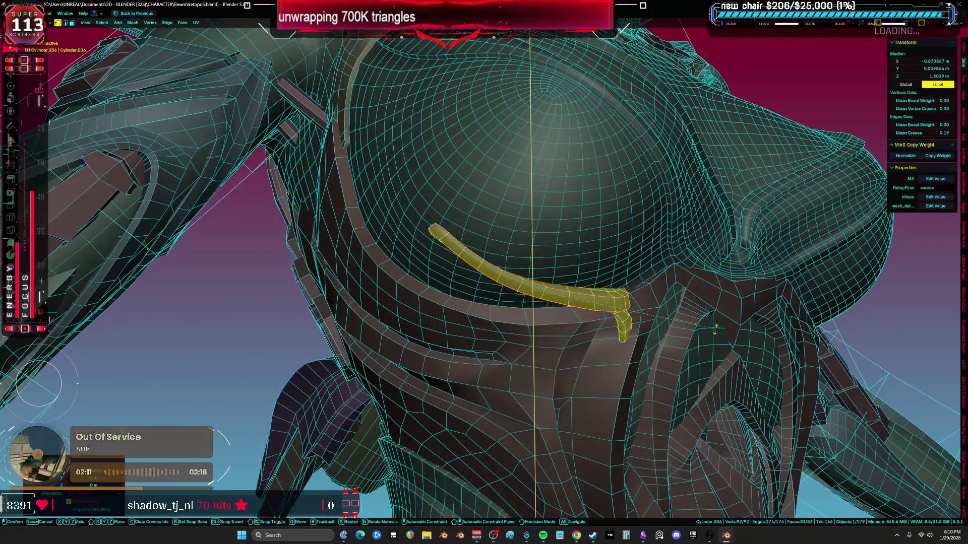
click(473, 225)
mouse_move(472, 225)
middle_down()
mouse_move(517, 278)
mouse_move(542, 247)
mouse_move(596, 271)
mouse_move(702, 283)
mouse_move(672, 298)
middle_up()
key(g)
key(z)
click(545, 272)
Step: Return to Object Mode and move the strap object up above the character's head
key(g)
key(shift+alt+z)
key(Tab)
key(Home)
key(g)
click(422, 197)
scroll(418, 201, down, 5)
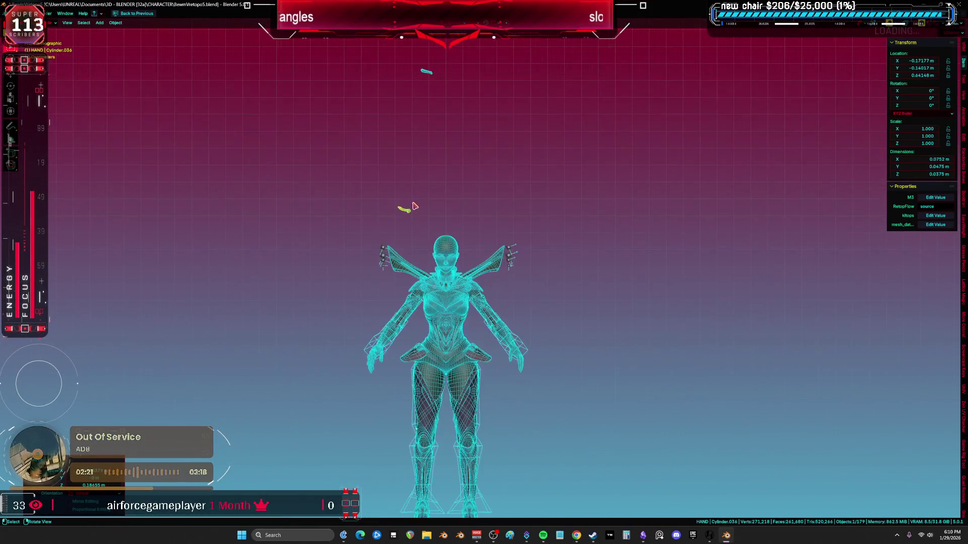
click(426, 72)
key(KP_Decimal)
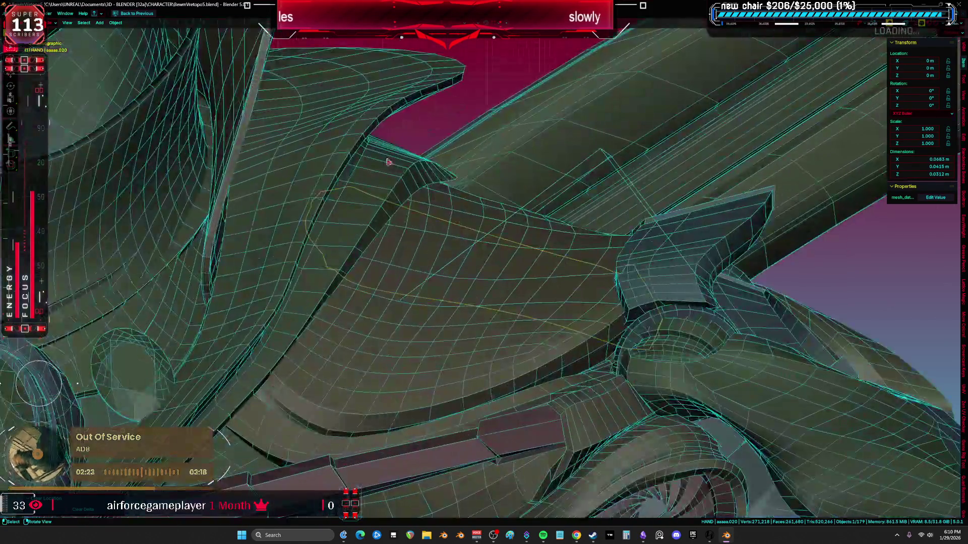
mouse_move(332, 259)
middle_down()
mouse_move(502, 269)
mouse_move(516, 295)
middle_up()
key(shift+z)
key(ctrl+space)
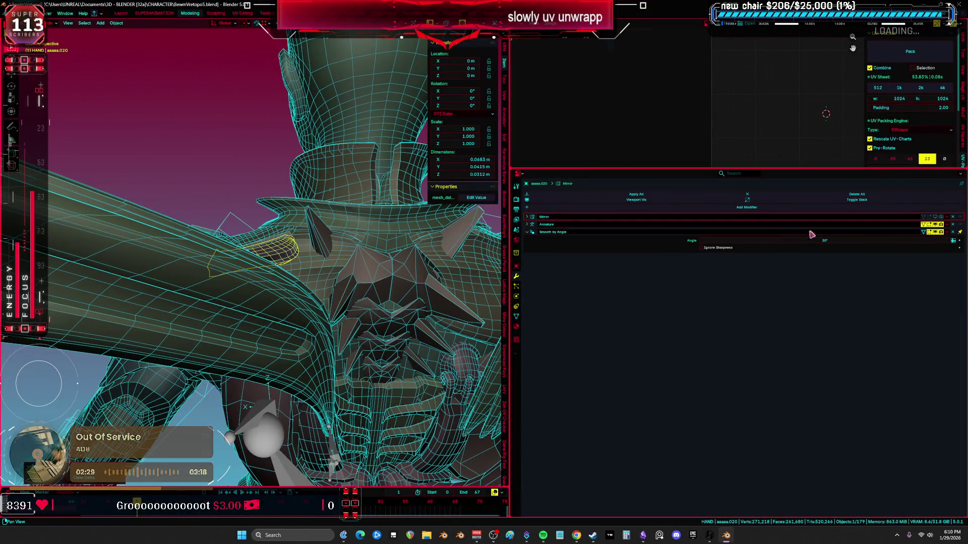
middle_drag(322, 252, 363, 263)
key(ctrl+space)
key(shift+z)
key(KP_1)
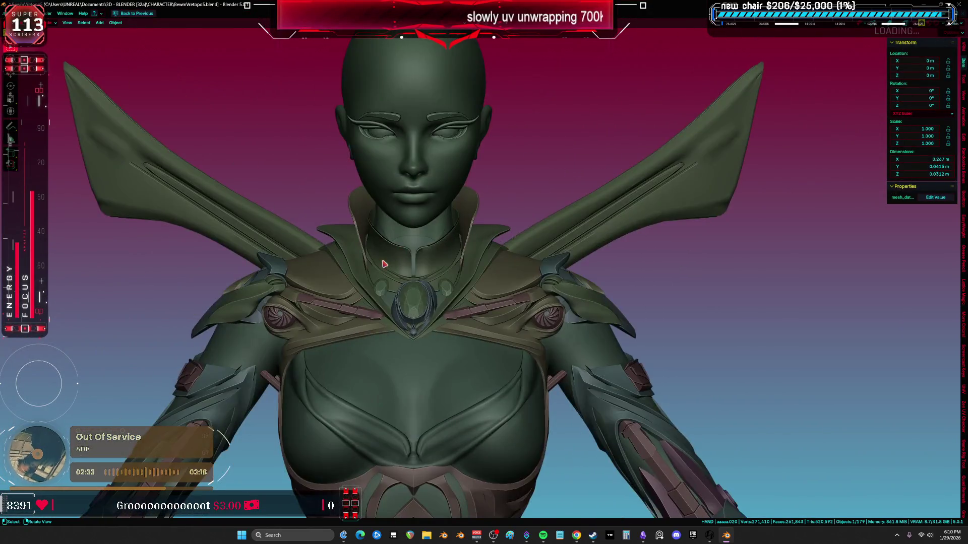
scroll(353, 252, down, 5)
scroll(329, 265, up, 5)
key(shift+z)
scroll(329, 266, down, 3)
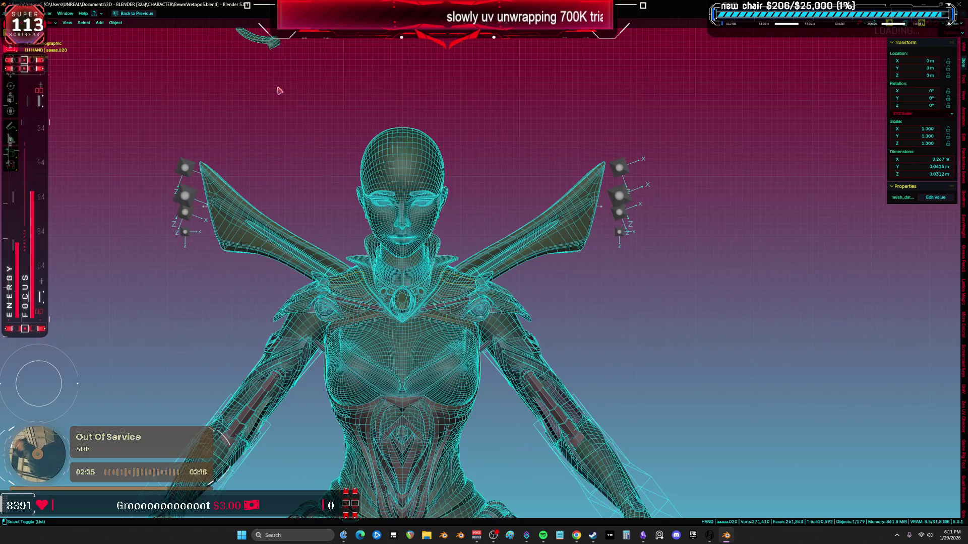
click(264, 45)
Step: Raise the Cylinder.036 strap's geometry along Z in solid shading
key(Tab)
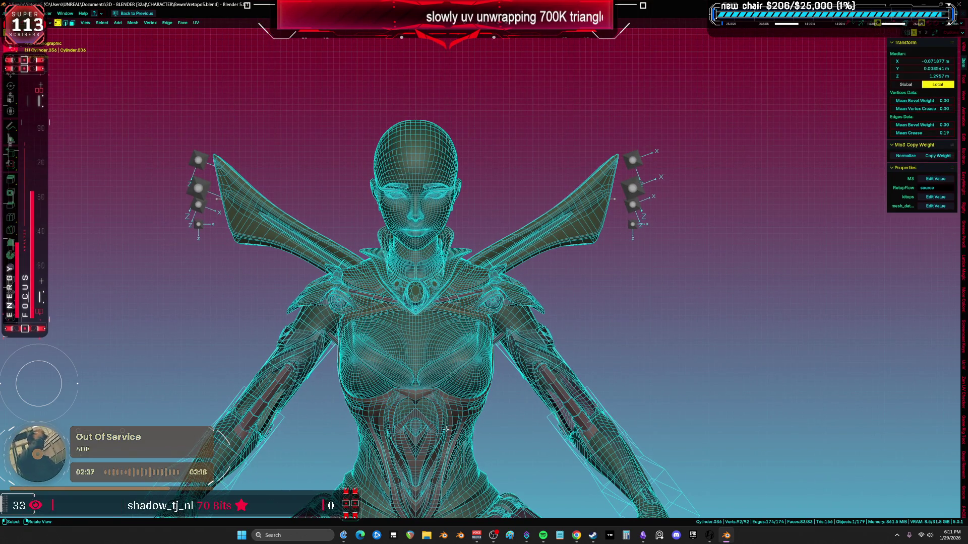
click(486, 312)
key(shift+z)
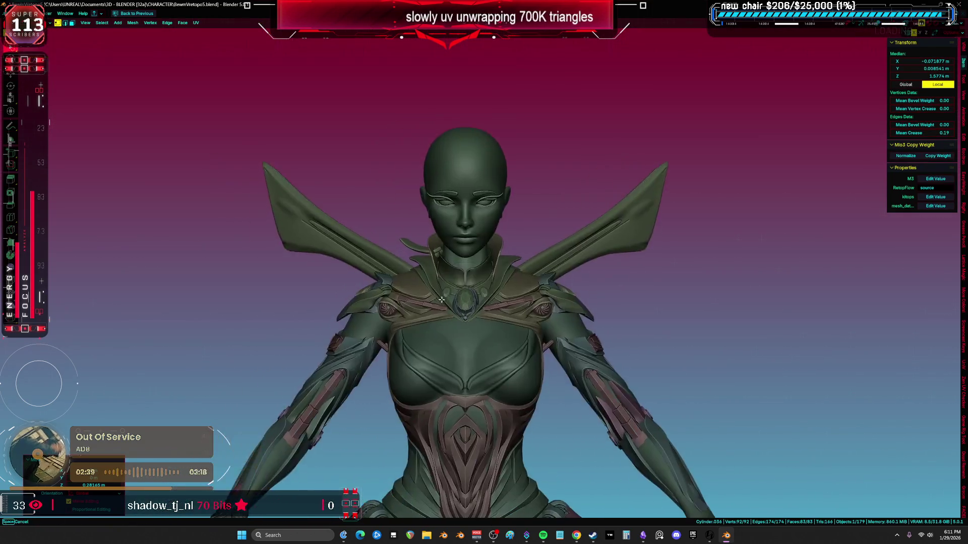
scroll(487, 312, up, 5)
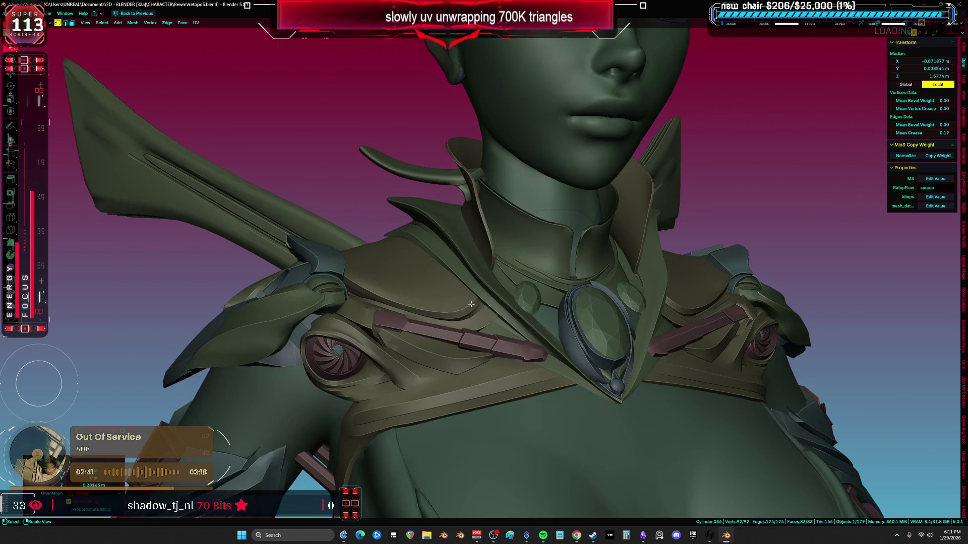
key(g)
key(z)
scroll(453, 293, down, 3)
alt+middle_drag(454, 461, 534, 439)
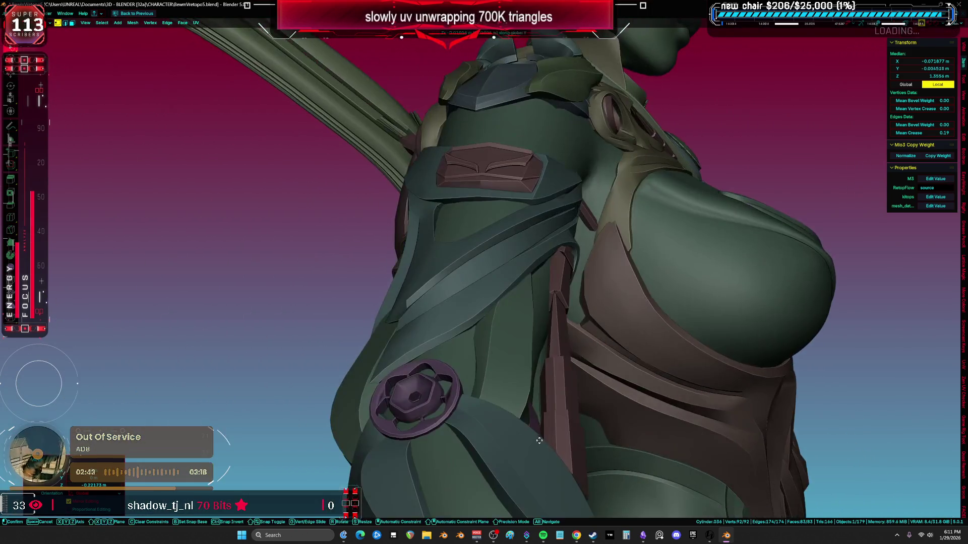
mouse_move(857, 303)
alt+middle_down()
mouse_move(573, 356)
mouse_move(474, 320)
mouse_move(376, 327)
alt+middle_up()
scroll(376, 327, up, 3)
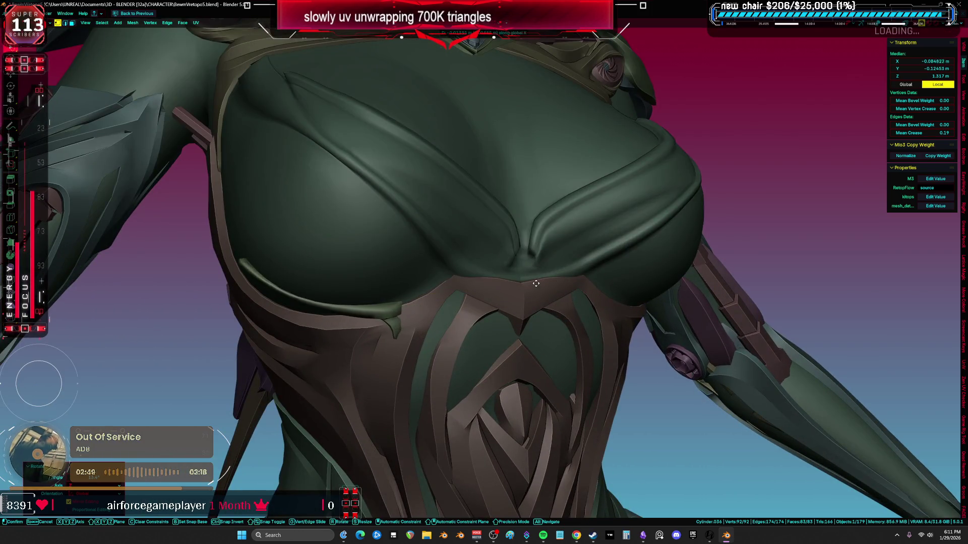
mouse_move(527, 284)
middle_down()
mouse_move(655, 247)
mouse_move(627, 236)
middle_up()
Step: Rotate the strap around Z and reposition it under the chest
key(r)
key(z)
click(686, 235)
scroll(626, 236, up, 2)
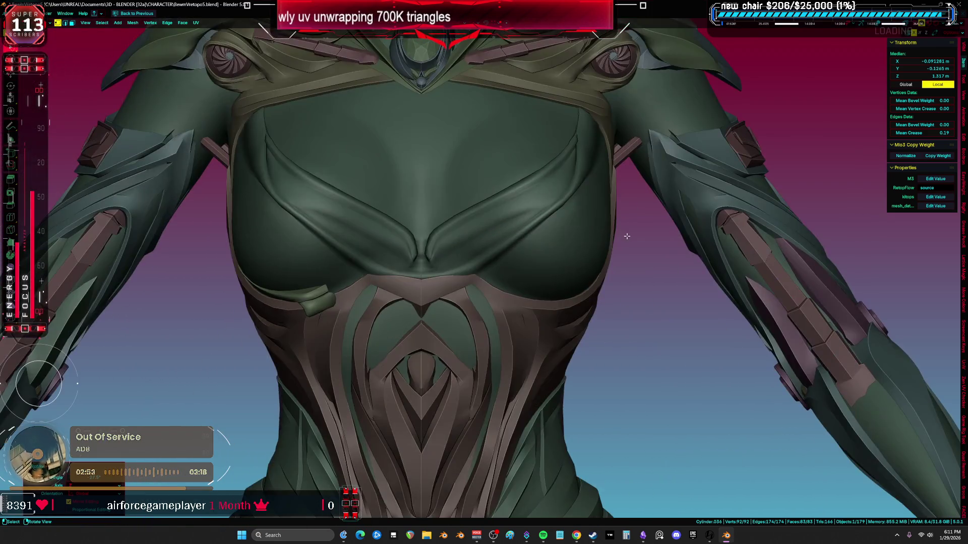
click(547, 268)
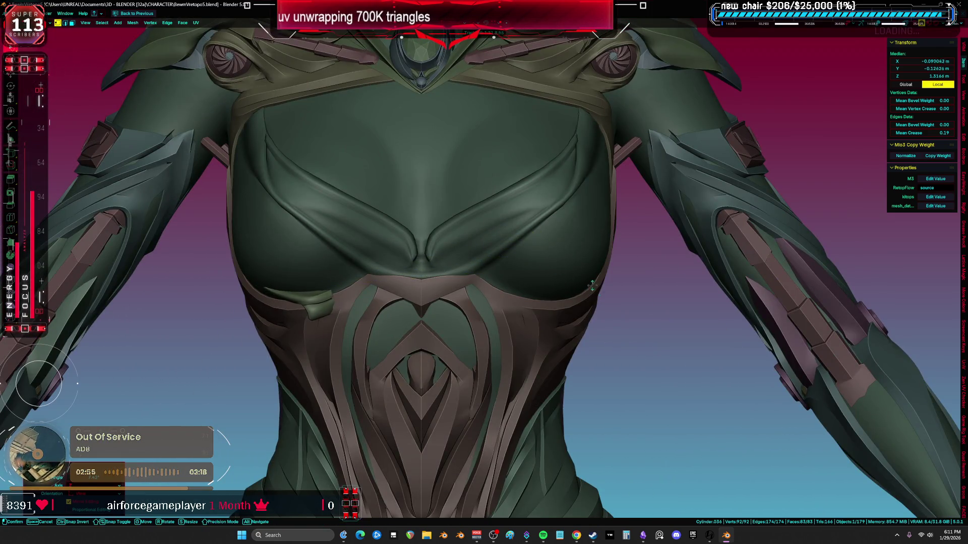
middle_drag(520, 284, 390, 254)
key(r)
key(r)
middle_drag(379, 291, 564, 316)
key(r)
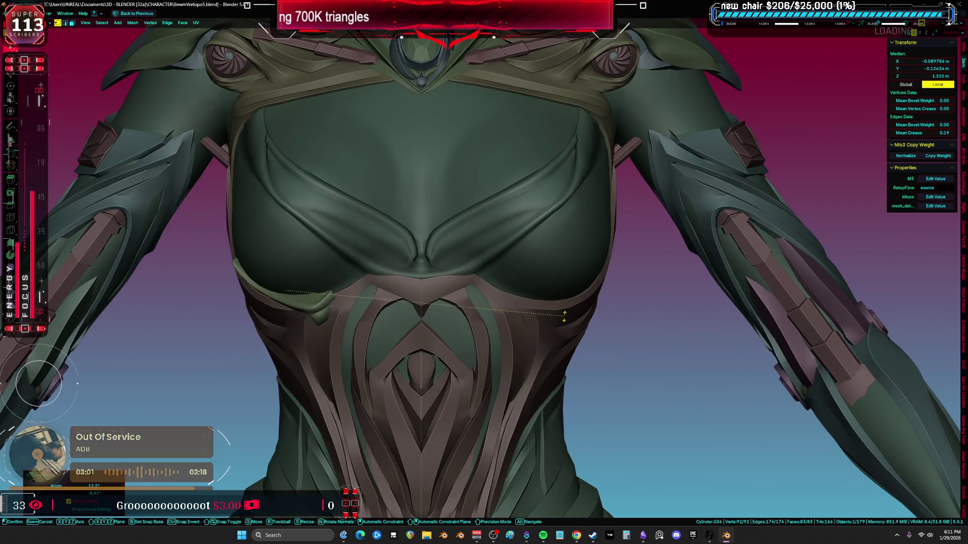
key(g)
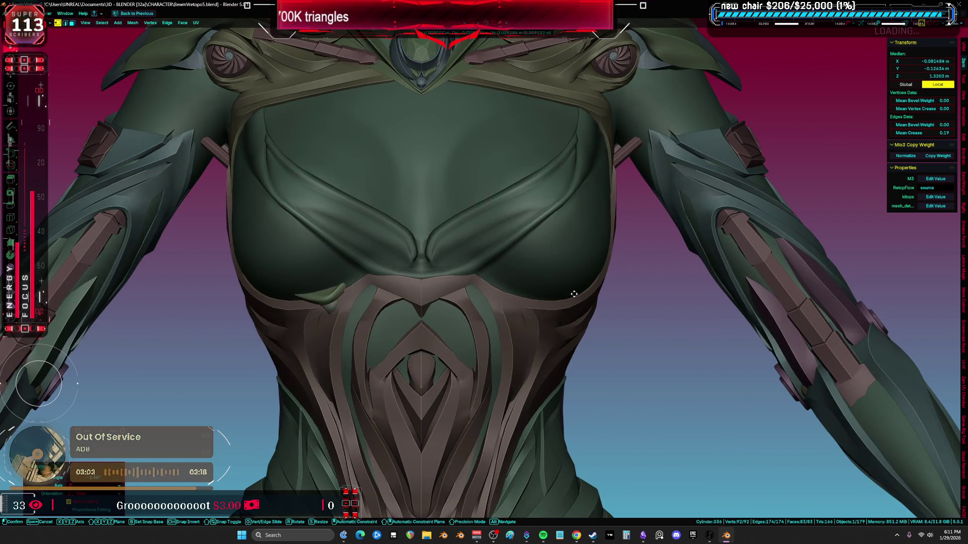
click(569, 309)
Step: Fine-tune the strap with small rotations, a sideways X shift and a Z rotation
middle_drag(569, 309, 662, 285)
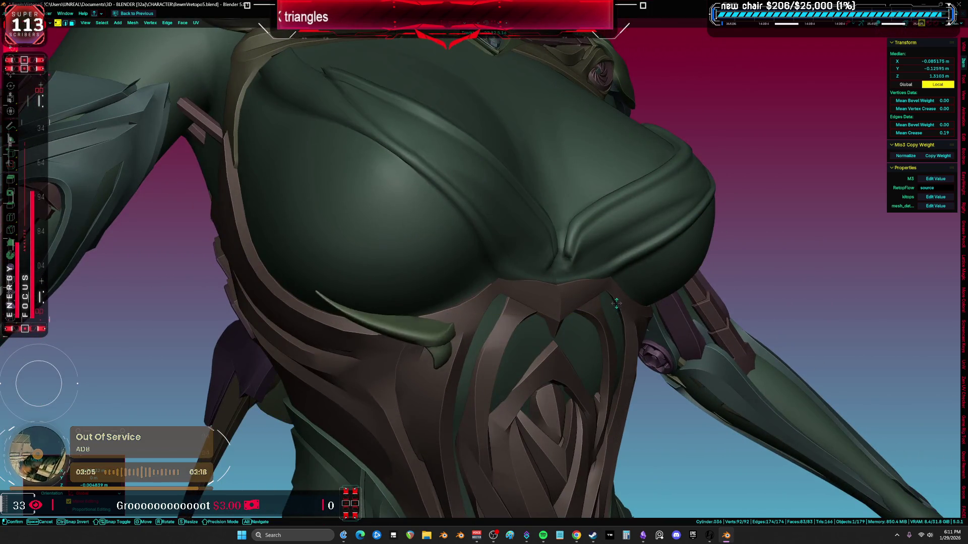
key(r)
click(650, 272)
mouse_move(650, 272)
middle_down()
mouse_move(615, 192)
mouse_move(619, 202)
mouse_move(607, 210)
mouse_move(572, 195)
middle_up()
key(r)
click(577, 261)
mouse_move(578, 261)
middle_down()
mouse_move(593, 288)
mouse_move(580, 283)
mouse_move(633, 284)
middle_up()
key(g)
key(x)
click(576, 284)
key(r)
key(z)
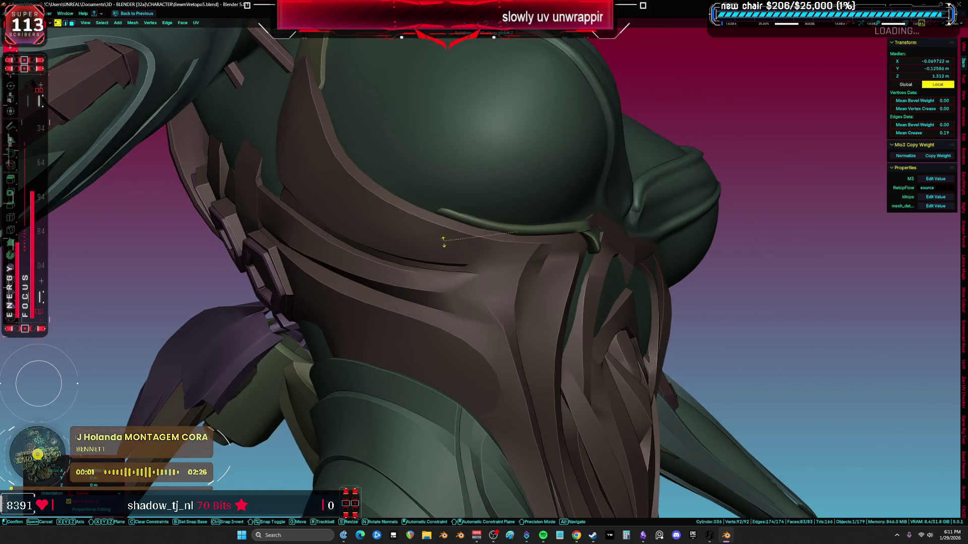
click(441, 297)
Step: Switch the strap to Sculpt Mode and start reshaping it where it meets the chest
mouse_move(441, 297)
middle_down()
mouse_move(458, 308)
mouse_move(290, 277)
middle_up()
key(Tab)
key(shift+t)
drag(209, 264, 227, 272)
Step: Sculpt the strap along the chest's underside, then return to Object Mode
middle_drag(226, 272, 573, 297)
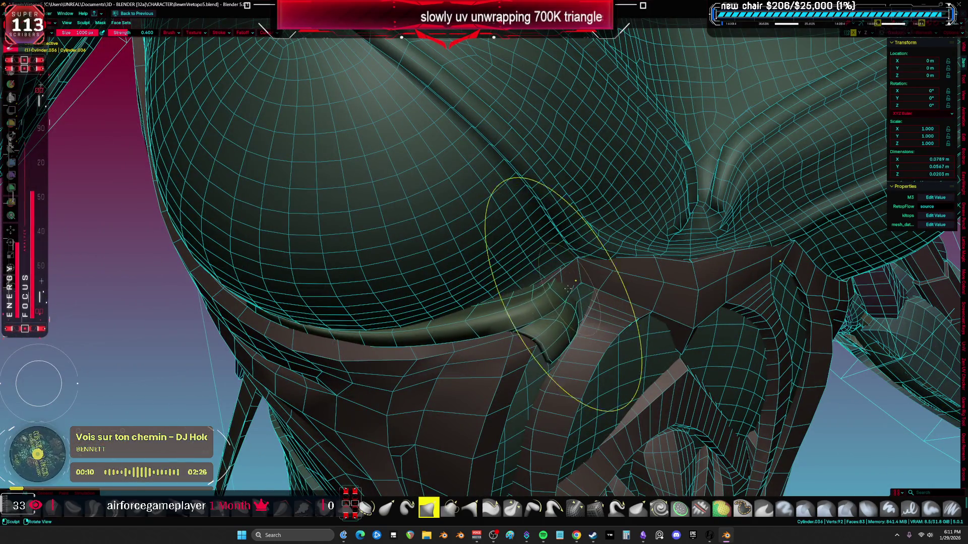
mouse_move(570, 286)
middle_down()
mouse_move(555, 295)
mouse_move(557, 310)
middle_up()
key(ctrl+Tab)
click(540, 271)
Step: Bring up the Ctrl+A Apply menu with the side panels restored
scroll(541, 271, up, 3)
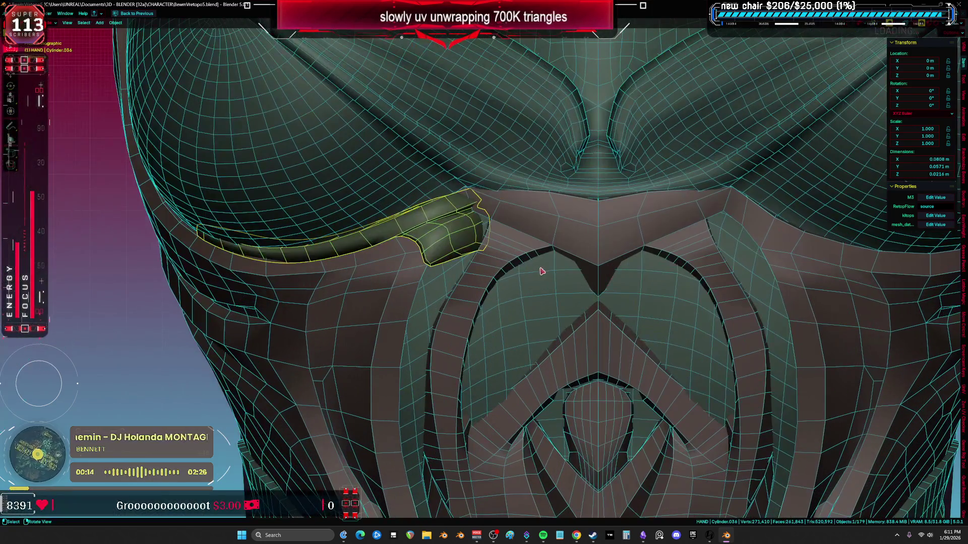
key(ctrl+alt+space)
key(ctrl+a)
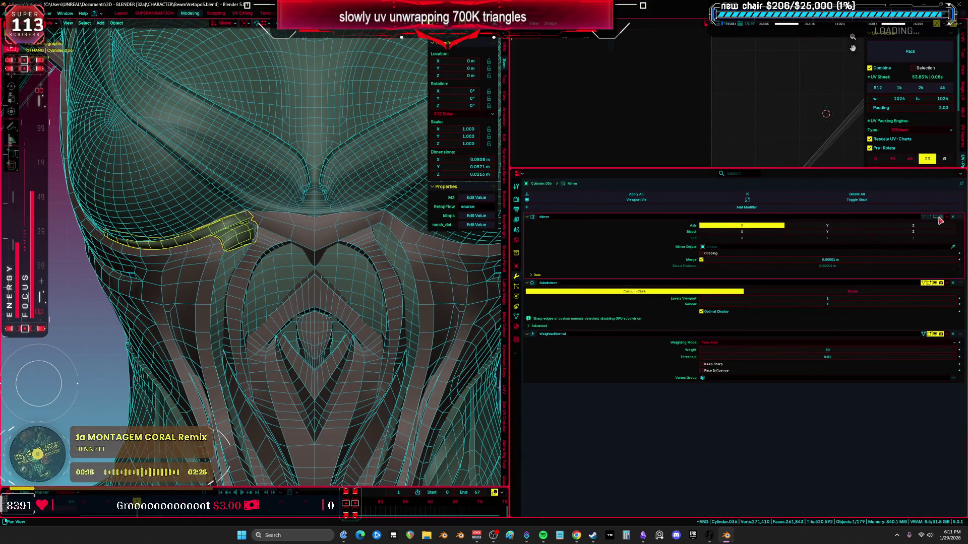
key(ctrl+alt+space)
scroll(570, 297, down, 8)
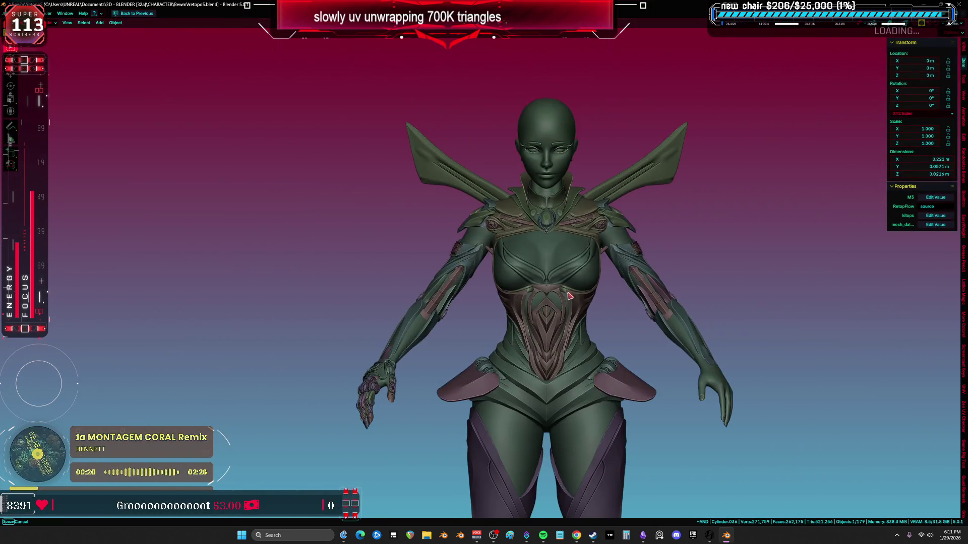
scroll(569, 296, up, 3)
Step: Orbit a full circle around the armoured character in Material Preview, then show the wireframe overlay
mouse_move(569, 296)
middle_down()
mouse_move(497, 217)
mouse_move(514, 218)
mouse_move(502, 219)
middle_up()
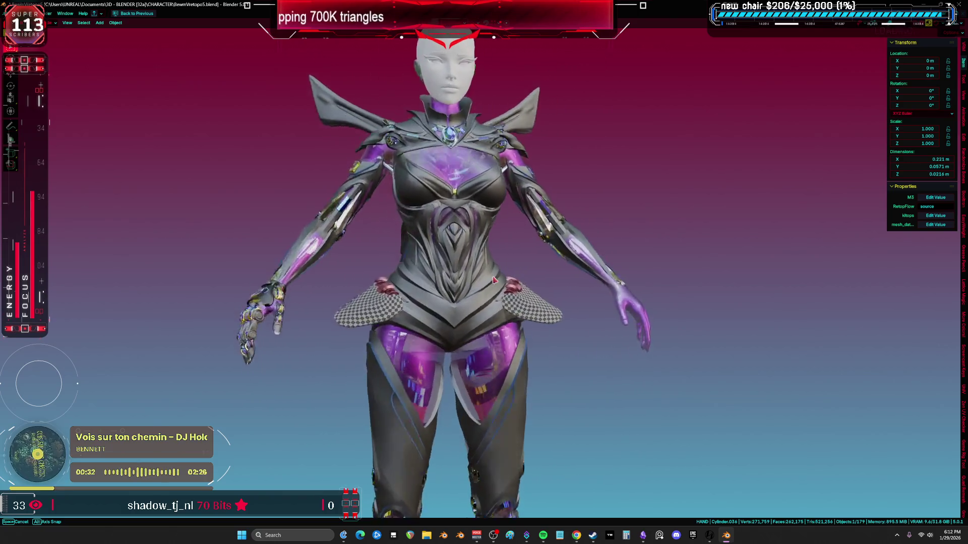
mouse_move(462, 299)
middle_down()
mouse_move(294, 281)
mouse_move(166, 249)
mouse_move(125, 262)
mouse_move(395, 287)
mouse_move(601, 278)
mouse_move(888, 287)
mouse_move(128, 287)
mouse_move(206, 284)
mouse_move(336, 254)
mouse_move(372, 271)
mouse_move(339, 275)
middle_up()
middle_drag(298, 246, 116, 249)
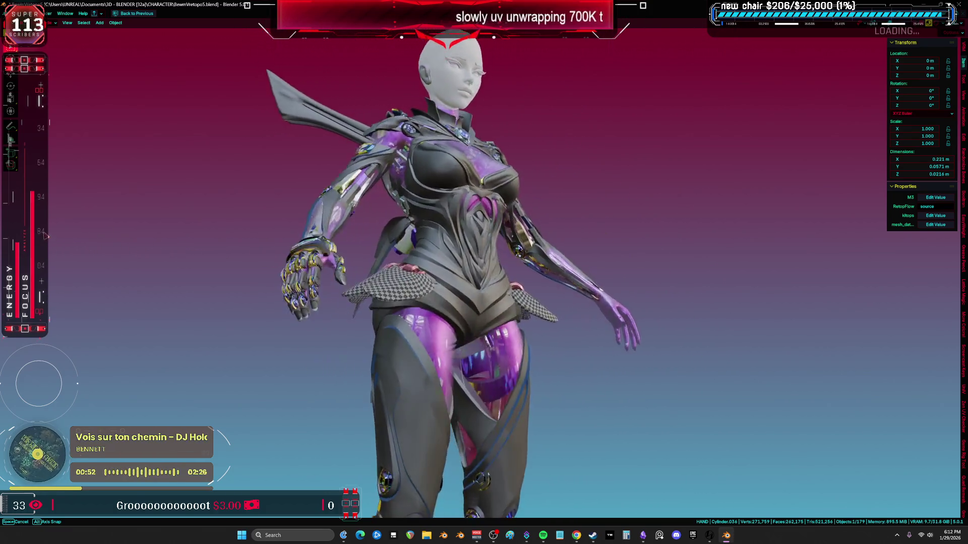
mouse_move(952, 260)
middle_down()
mouse_move(687, 266)
mouse_move(221, 239)
mouse_move(10, 256)
mouse_move(963, 263)
mouse_move(853, 264)
mouse_move(927, 262)
mouse_move(907, 264)
middle_up()
key(shift+alt+z)
scroll(535, 312, up, 3)
Step: Assign the _METAL_NEOCHROME.004 material to all faces of hip flap DS_FlapA
scroll(536, 312, down, 3)
click(535, 312)
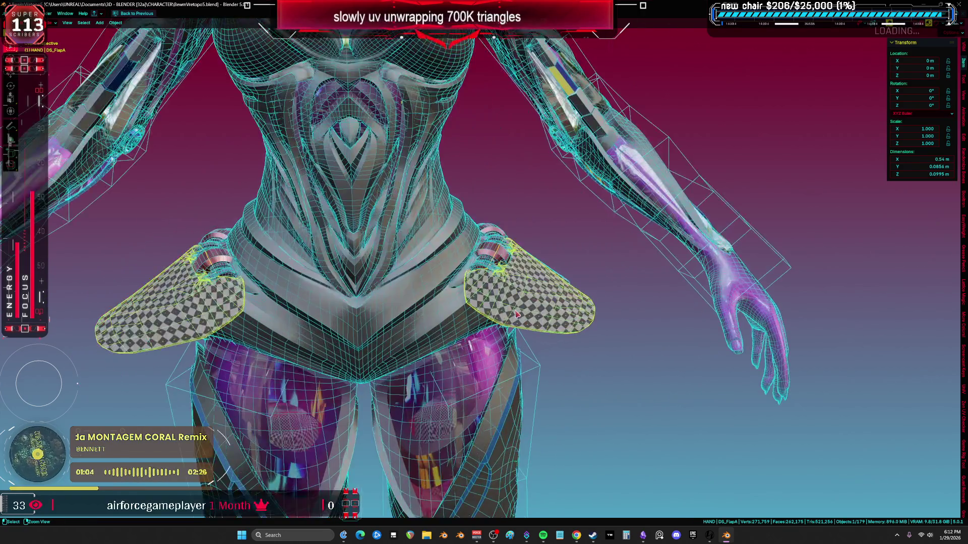
key(ctrl+space)
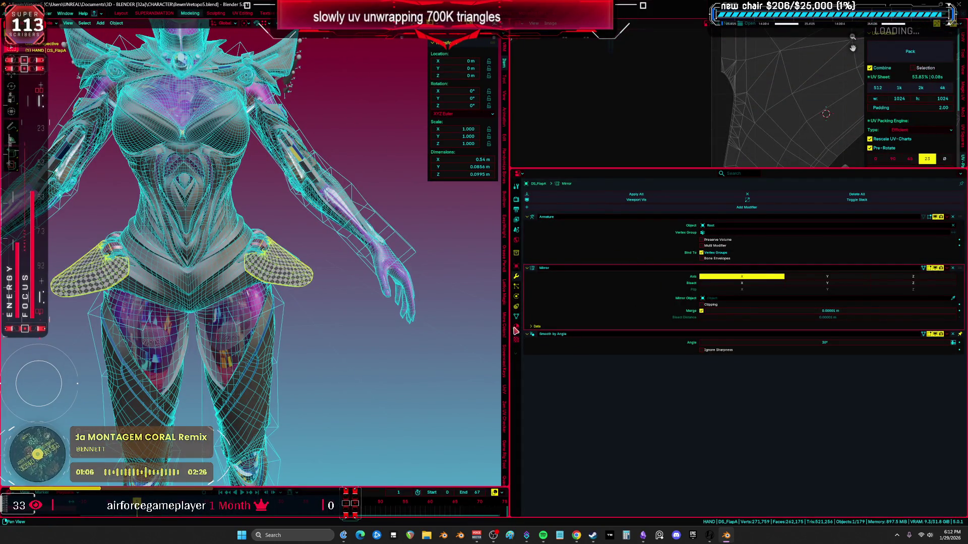
click(516, 329)
key(Tab)
scroll(290, 294, up, 2)
click(591, 213)
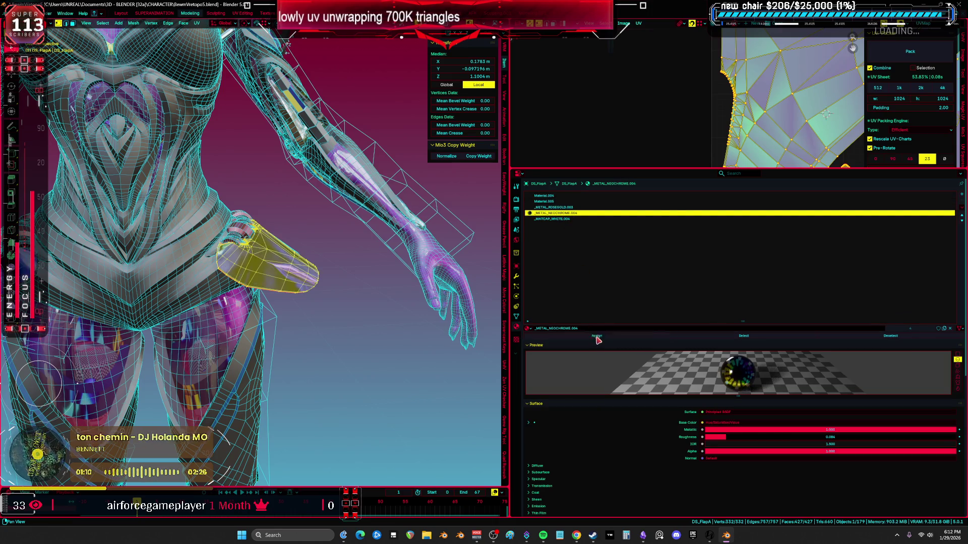
click(598, 341)
key(ctrl+space)
middle_drag(353, 287, 504, 298)
key(Tab)
Step: Put the second hip flap DS_FlapB on the _METAL_NEOCHROME.004 material slot
click(538, 301)
key(Tab)
key(ctrl+space)
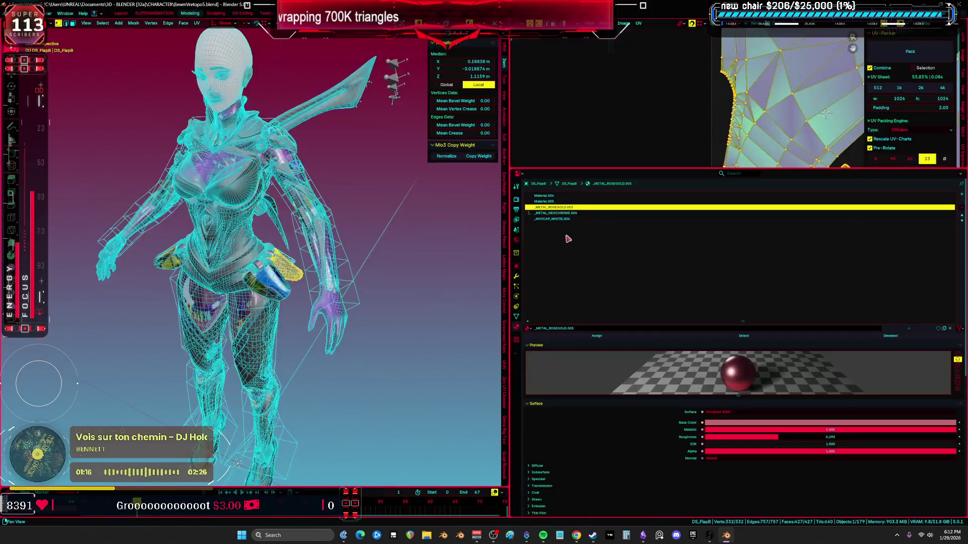
key(Down)
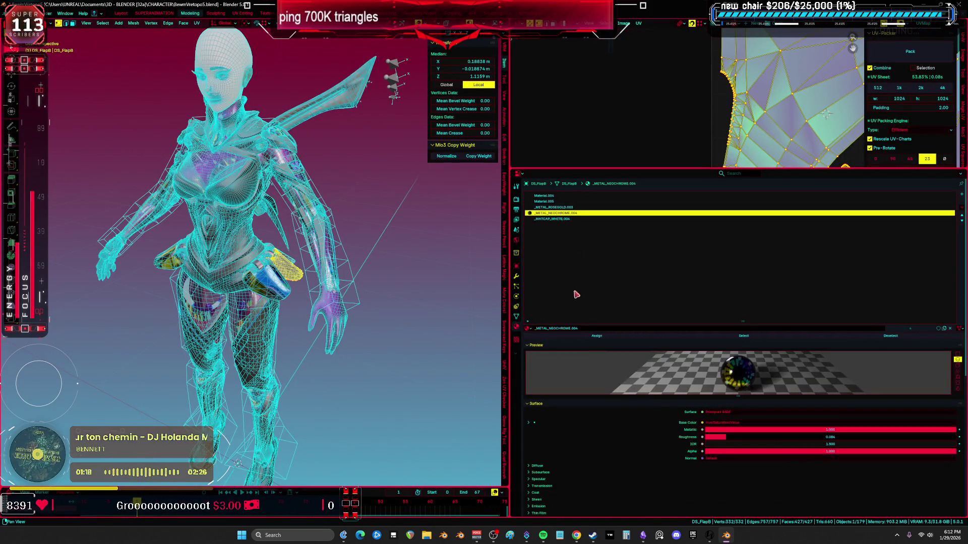
middle_drag(459, 309, 349, 285)
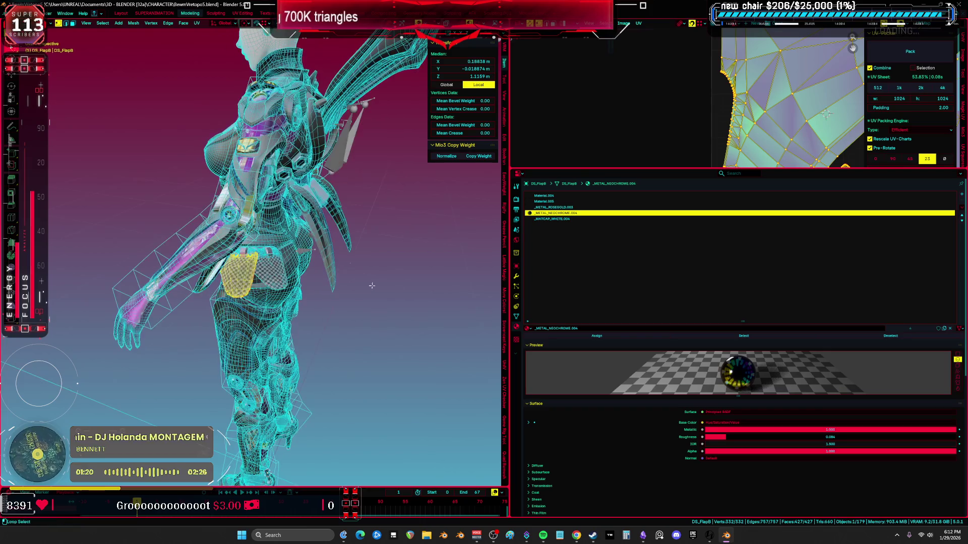
key(Tab)
Step: Select _METAL_NEOCHROME.004 for DS_FlapC and inspect the recoloured hip flaps without overlays
click(267, 267)
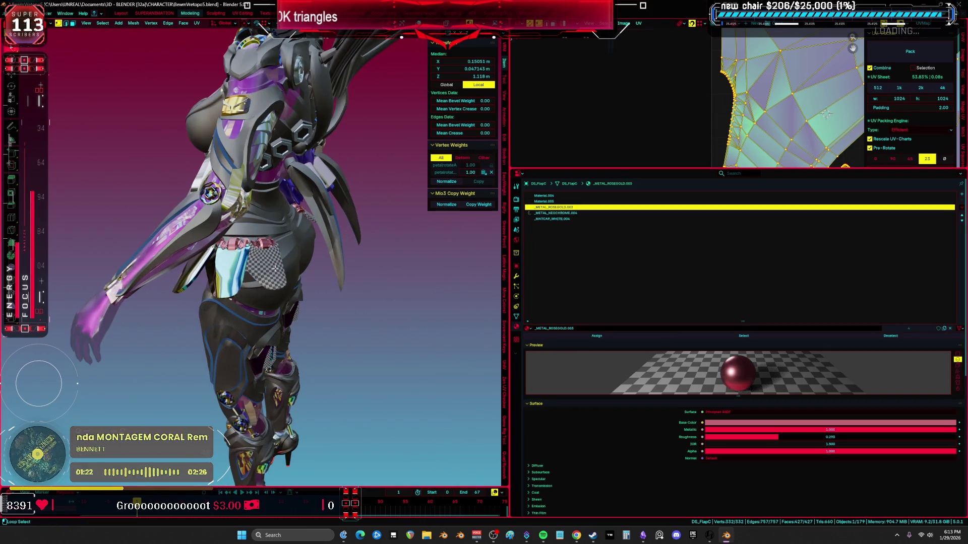
key(Tab)
click(587, 214)
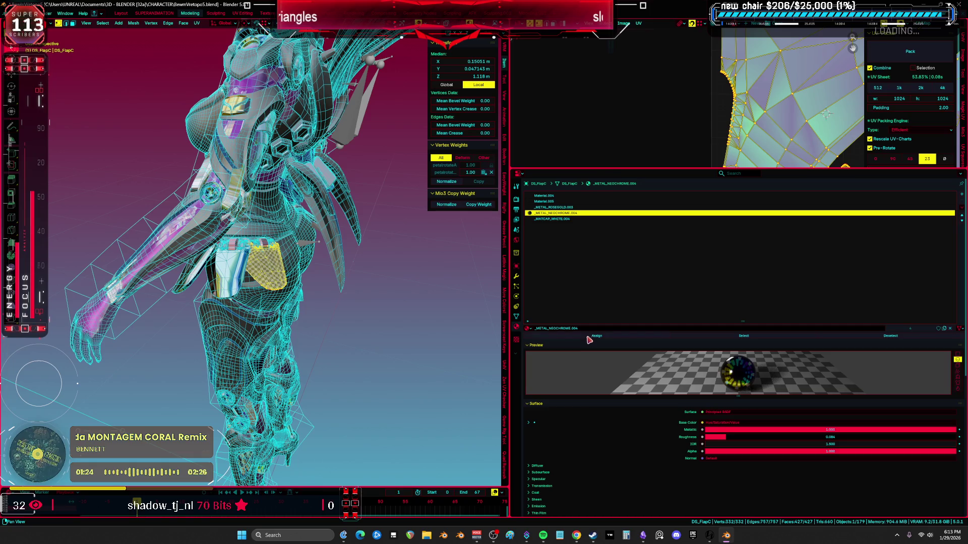
key(shift+alt+z)
key(ctrl+space)
mouse_move(353, 273)
middle_down()
mouse_move(409, 290)
mouse_move(495, 284)
mouse_move(397, 305)
mouse_move(572, 299)
mouse_move(554, 304)
middle_up()
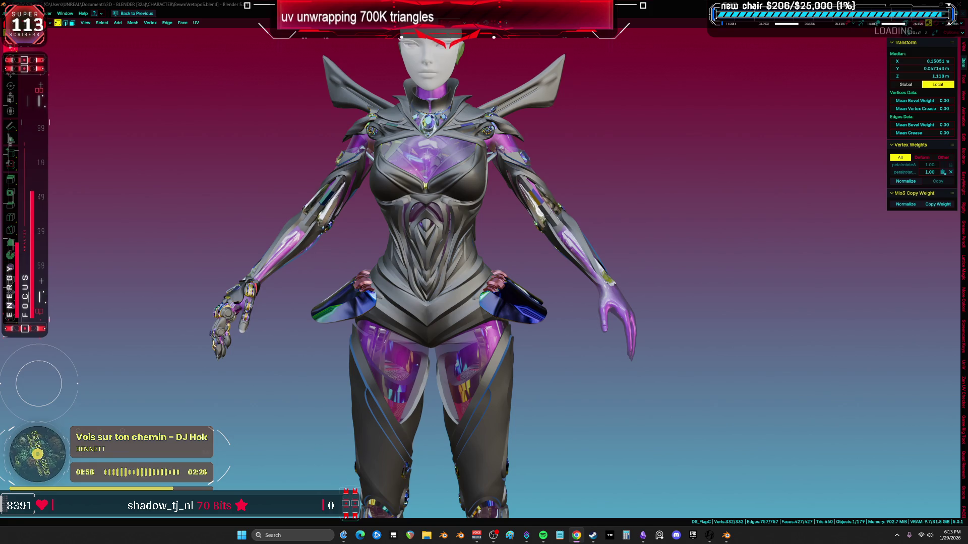
Step: Switch to wireframe, return to Object Mode and select the hip flap object
mouse_move(535, 289)
middle_down()
mouse_move(253, 257)
mouse_move(512, 260)
middle_up()
scroll(494, 242, up, 3)
key(shift+z)
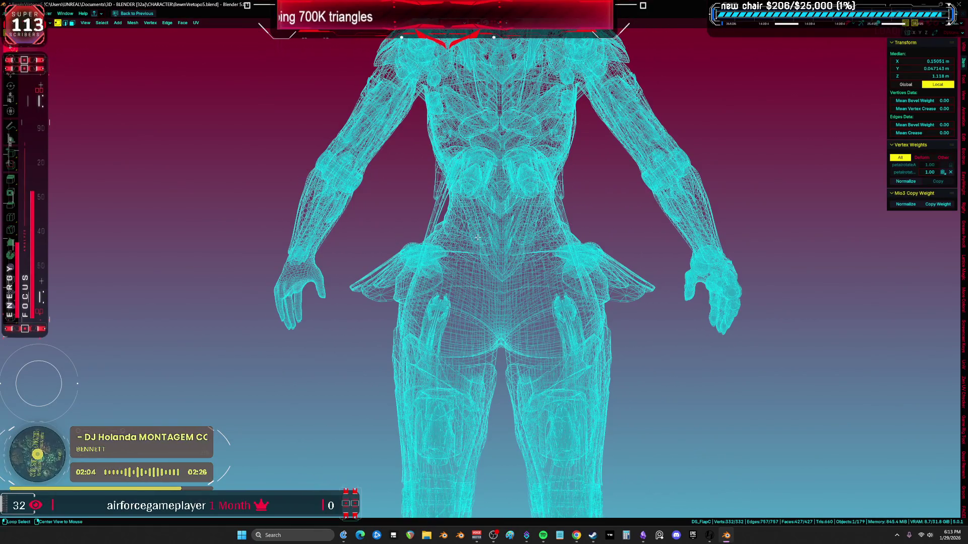
key(Tab)
middle_drag(469, 259, 411, 278)
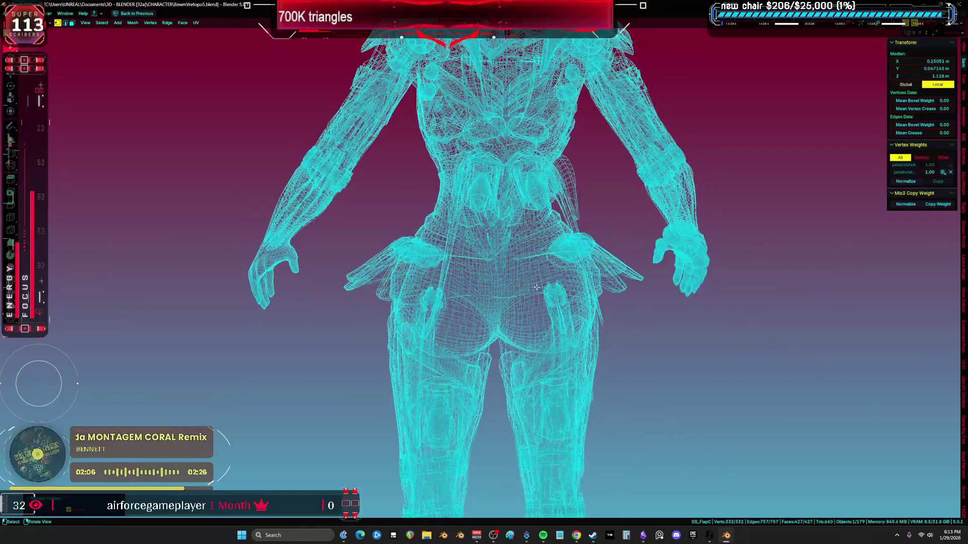
click(411, 277)
Step: Briefly isolate the flaps, unhide everything, then view the hand and hip from front orthographic
scroll(411, 278, down, 2)
key(shift+h)
key(alt+h)
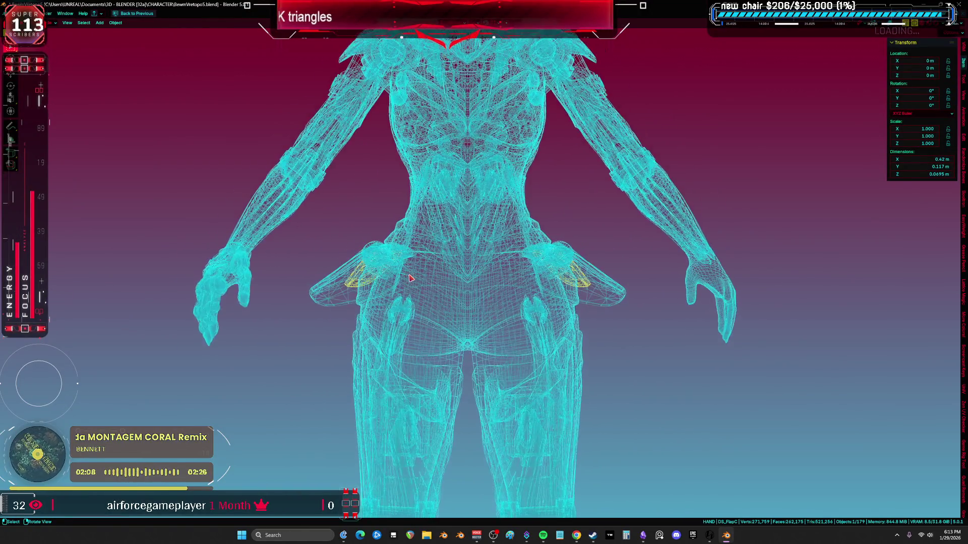
scroll(499, 270, down, 5)
key(KP_1)
scroll(370, 293, up, 8)
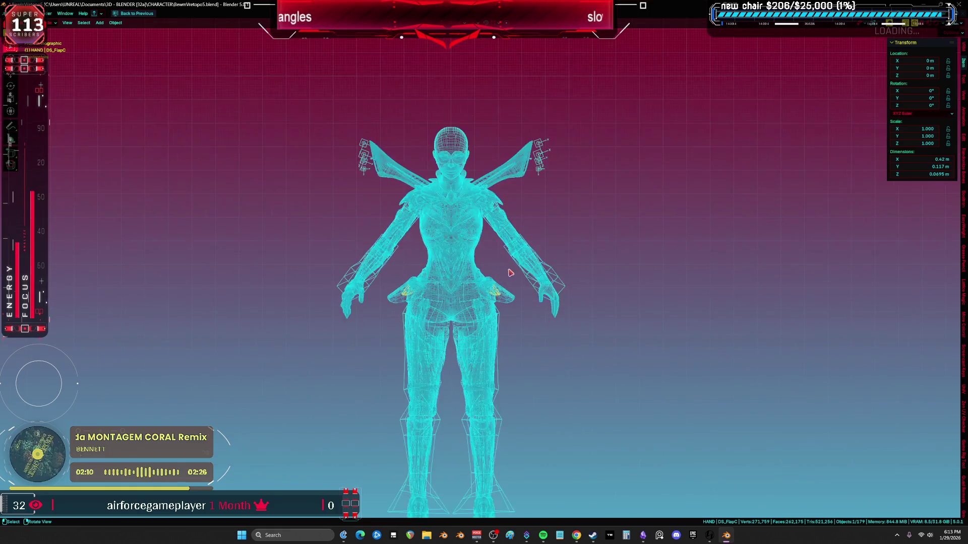
mouse_move(370, 293)
middle_down()
mouse_move(363, 318)
mouse_move(398, 348)
mouse_move(504, 325)
middle_up()
Step: Restore the full workspace and turn the top-right area into an enlarged Outliner
click(509, 322)
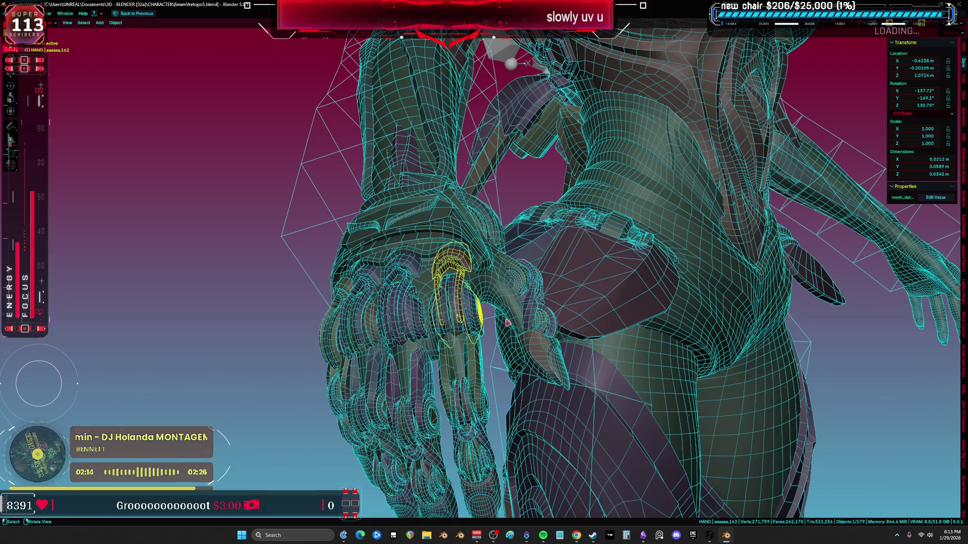
scroll(510, 319, down, 5)
key(KP_1)
key(ctrl+space)
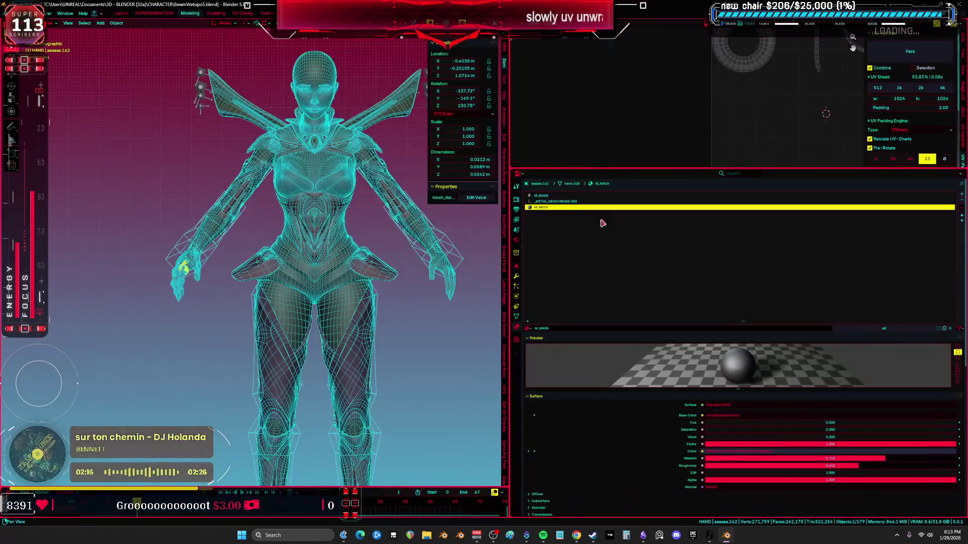
click(533, 31)
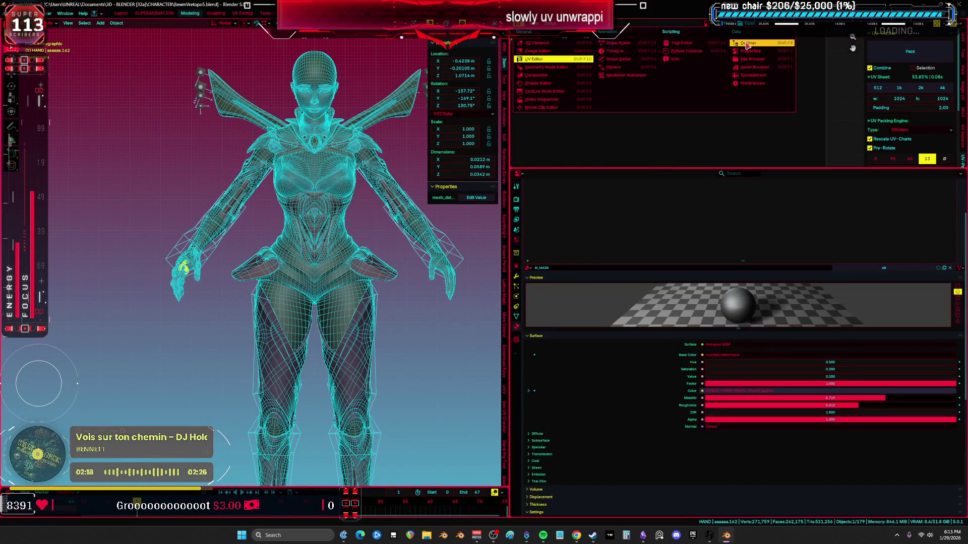
click(747, 45)
drag(633, 168, 633, 380)
scroll(771, 252, down, 5)
Step: Expand the Outliner objects, make piece 024 active and unhide pieces 022 and 023
click(945, 272)
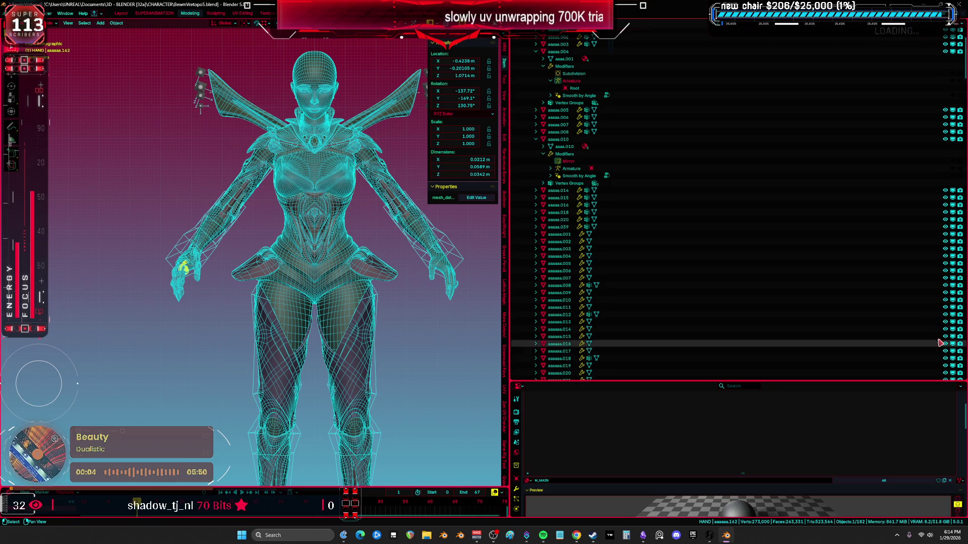
scroll(895, 286, down, 5)
scroll(895, 285, down, 5)
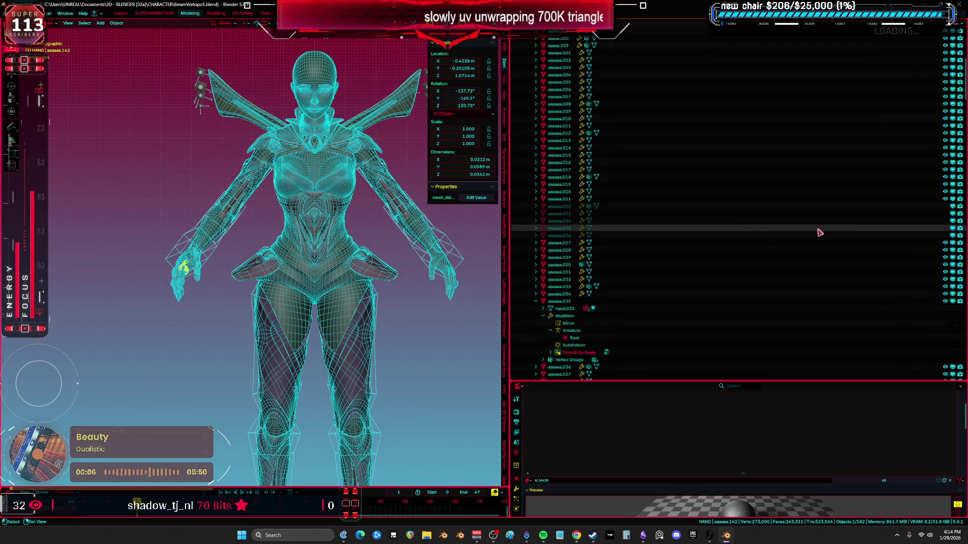
click(843, 222)
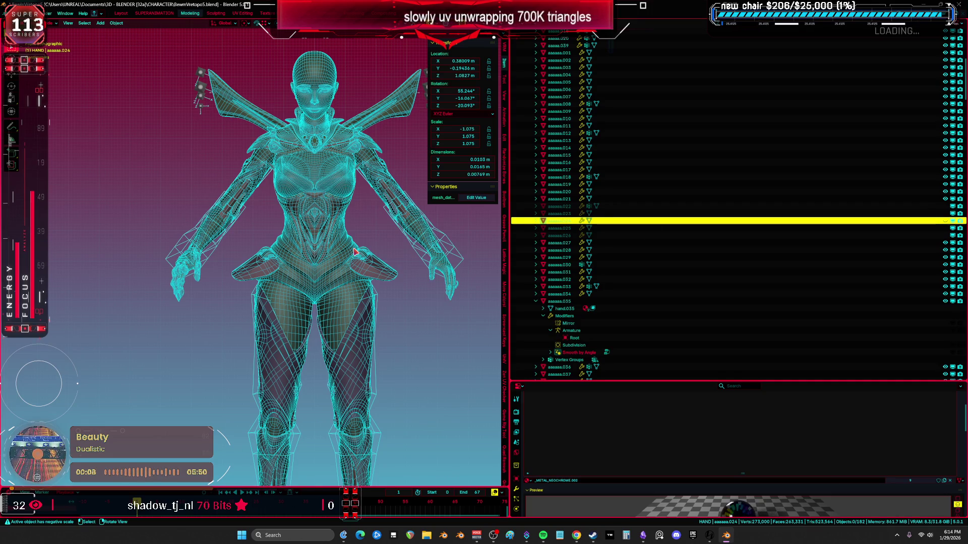
click(945, 214)
click(945, 207)
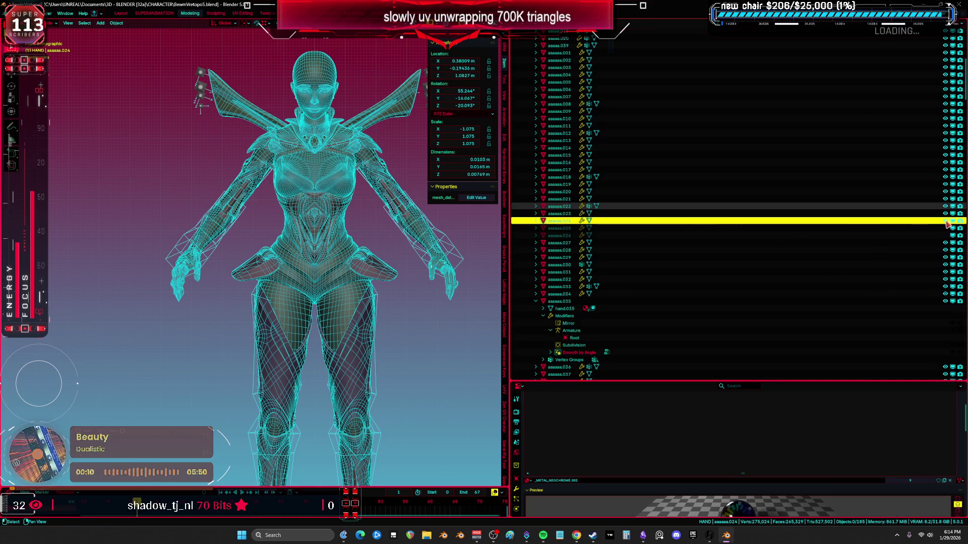
Step: Unhide Cylinder.017, Cylinder.018, Cylinder.038 and hand.001 in the Outliner
scroll(942, 302, down, 10)
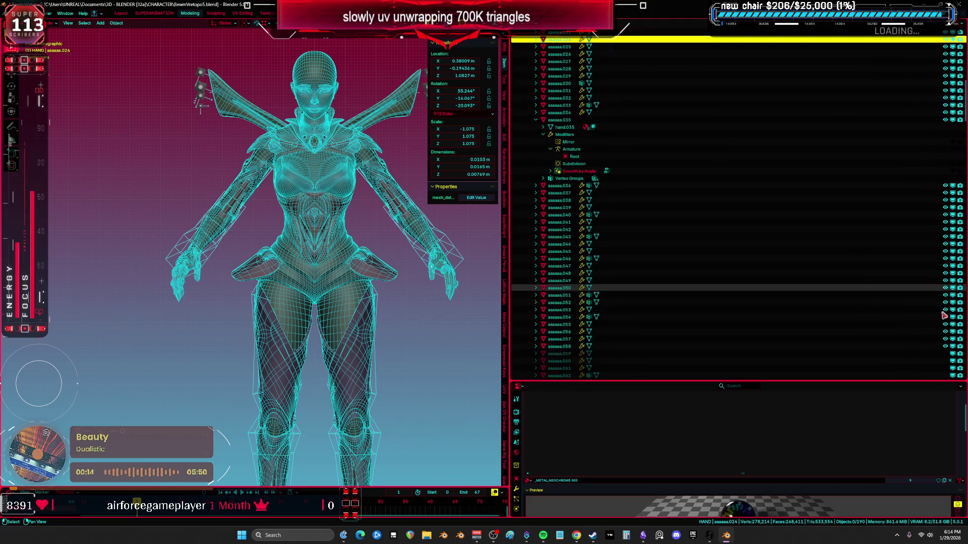
scroll(944, 316, down, 10)
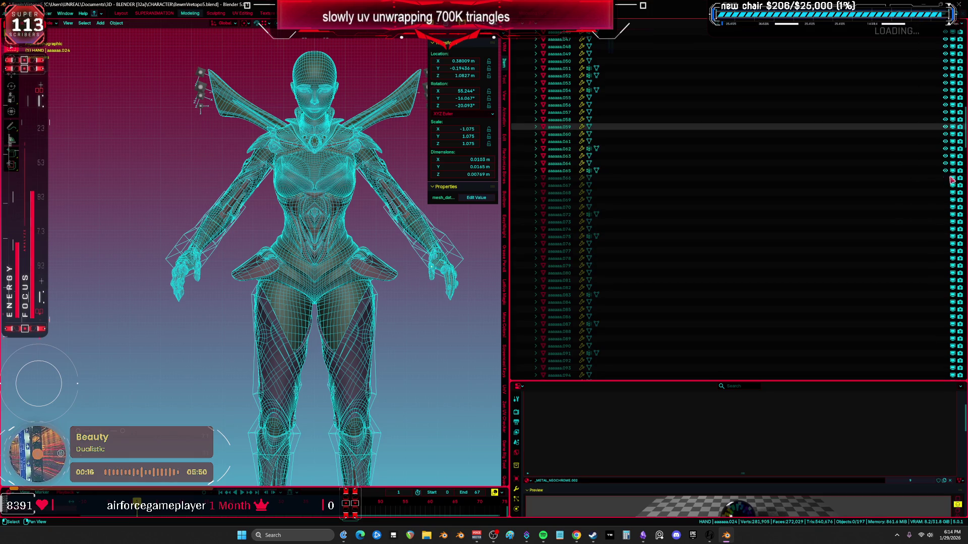
scroll(932, 327, down, 7)
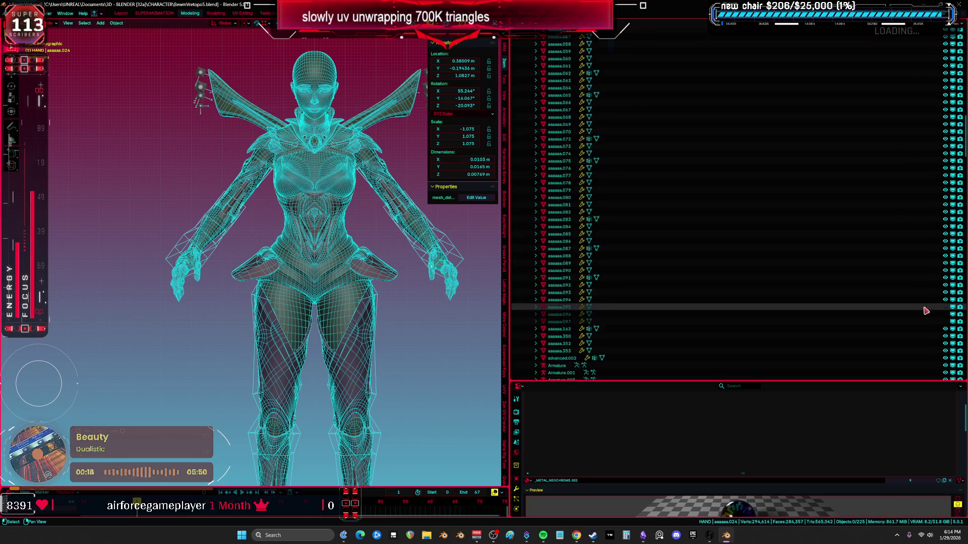
scroll(927, 273, down, 11)
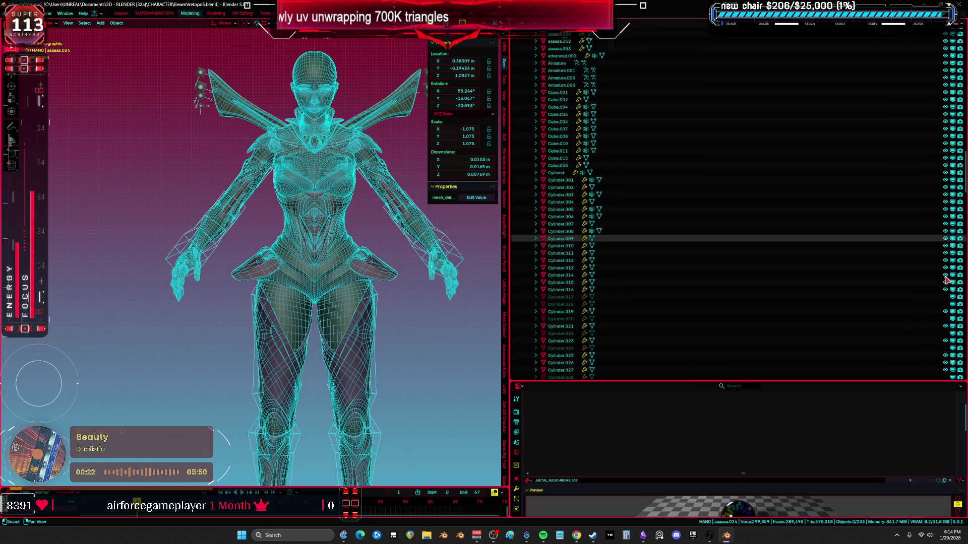
scroll(946, 278, down, 3)
click(945, 229)
click(945, 221)
scroll(946, 333, down, 10)
click(945, 163)
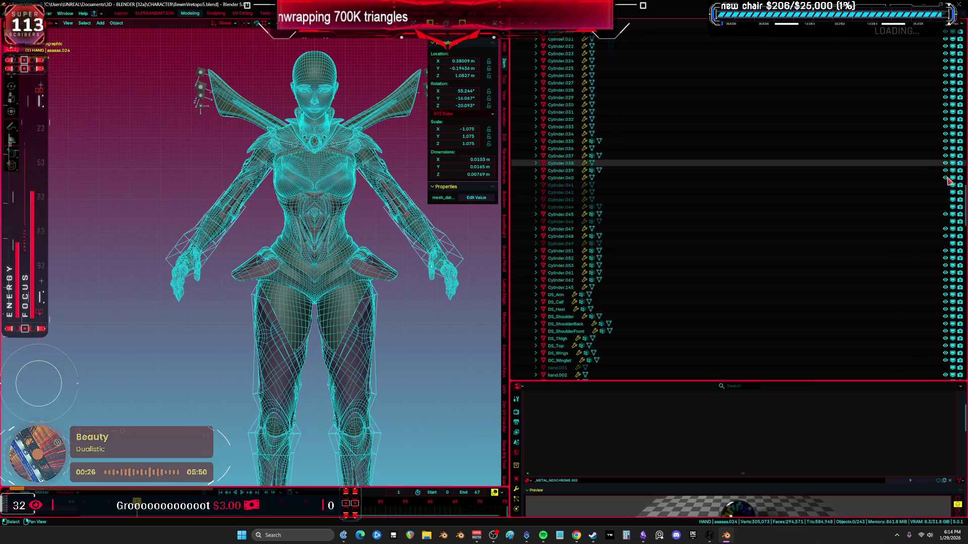
scroll(947, 287, down, 7)
click(945, 217)
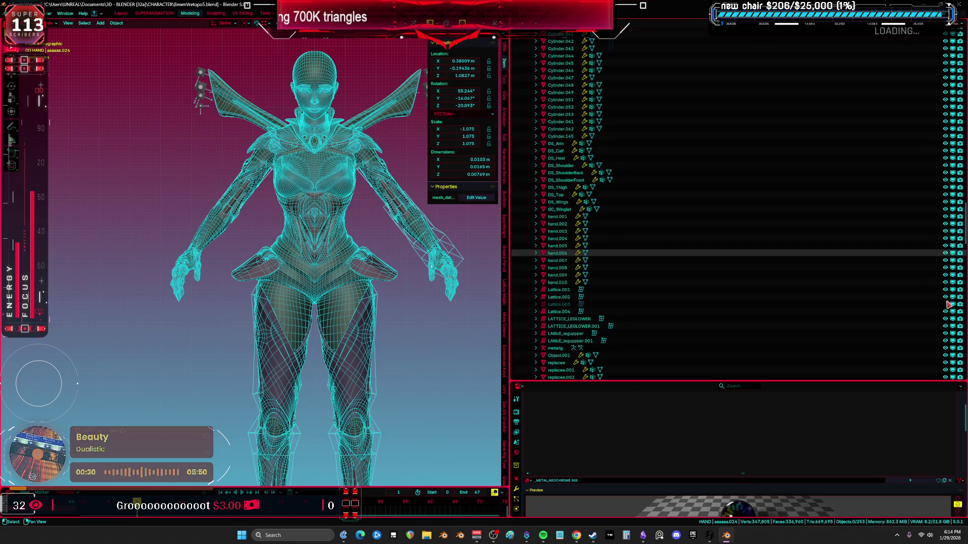
Step: Drag across the remaining eye icons to unhide the rig objects, then scroll back up the list
drag(945, 260, 945, 282)
scroll(946, 302, down, 1)
scroll(945, 307, down, 8)
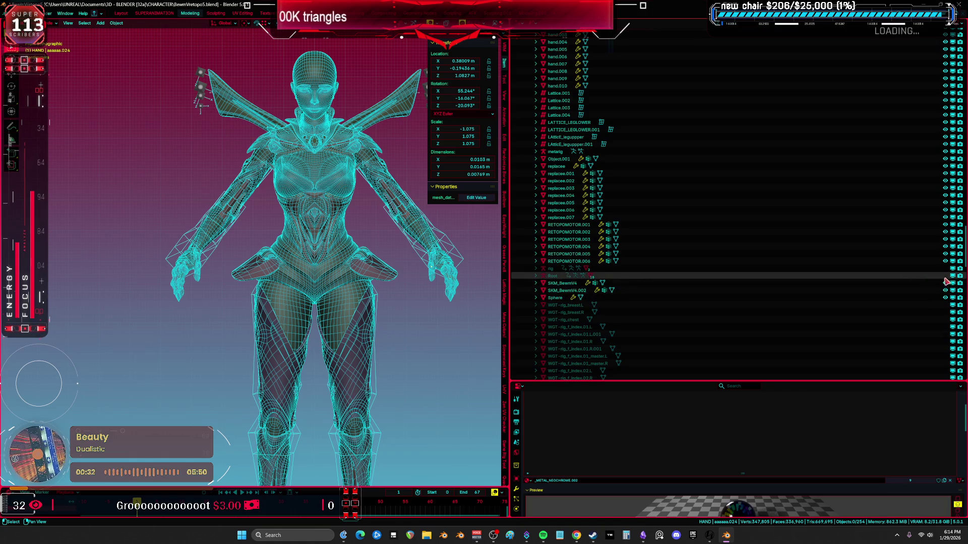
scroll(946, 279, down, 2)
drag(945, 208, 945, 216)
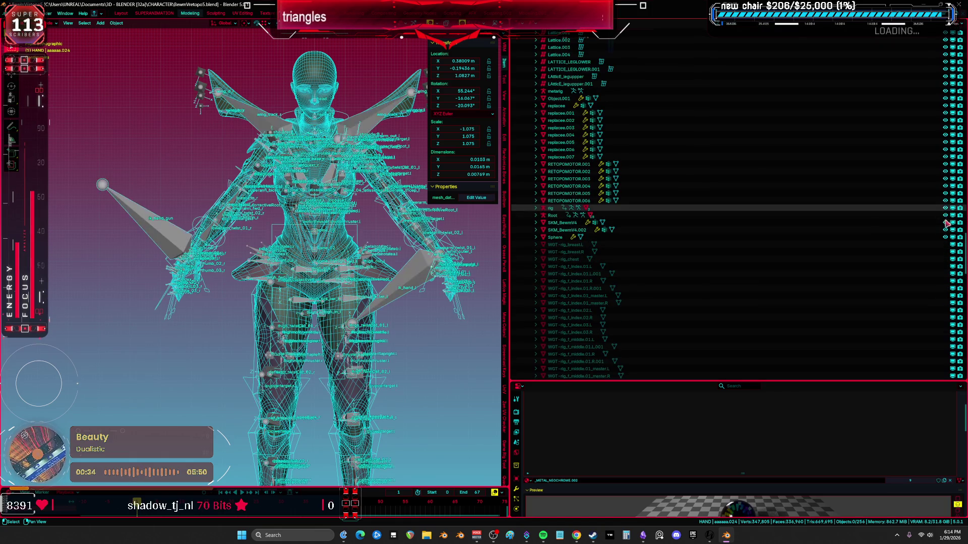
scroll(855, 287, down, 3)
scroll(856, 286, down, 20)
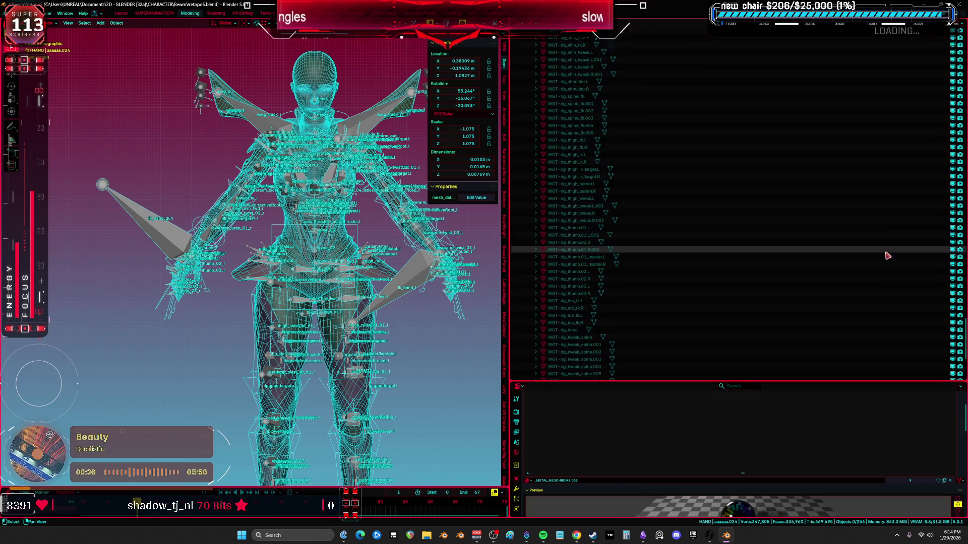
scroll(851, 292, up, 15)
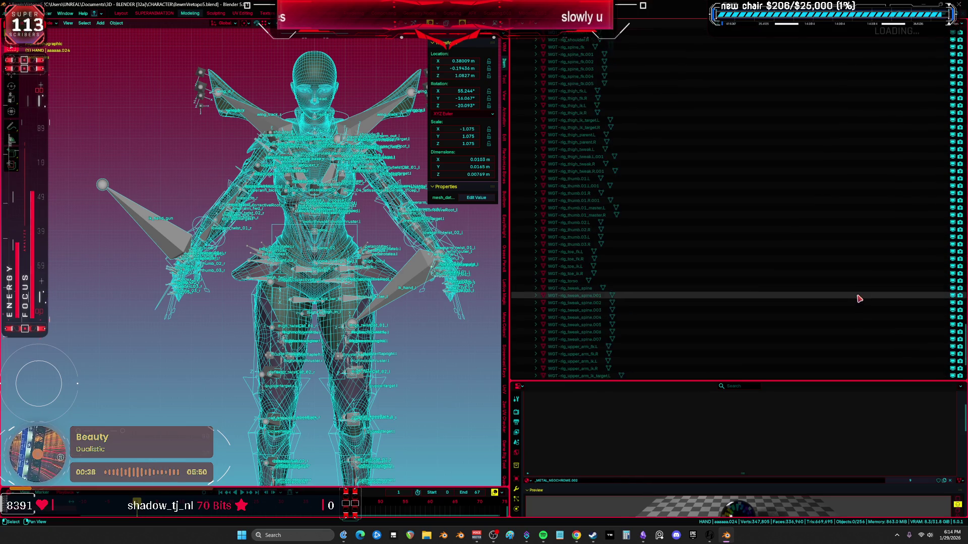
scroll(855, 278, up, 15)
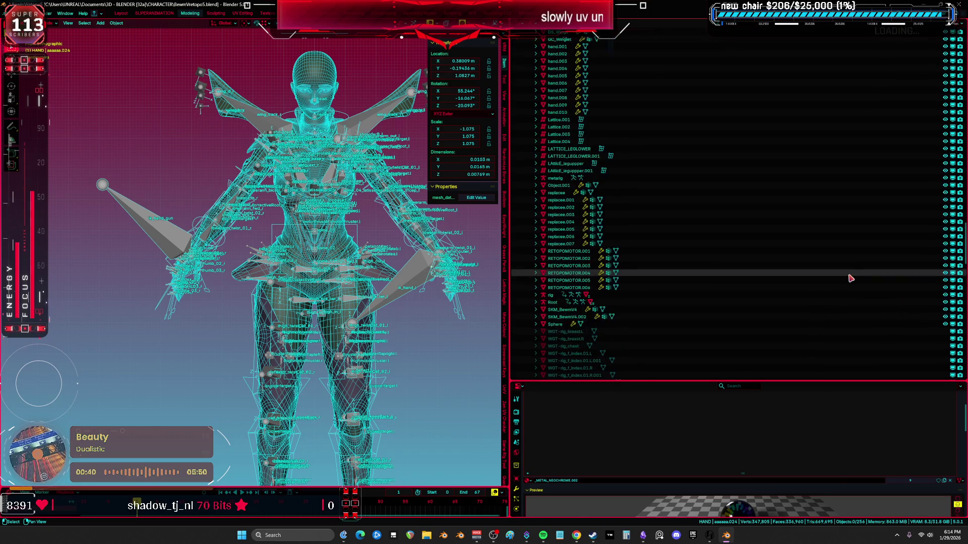
scroll(847, 276, up, 15)
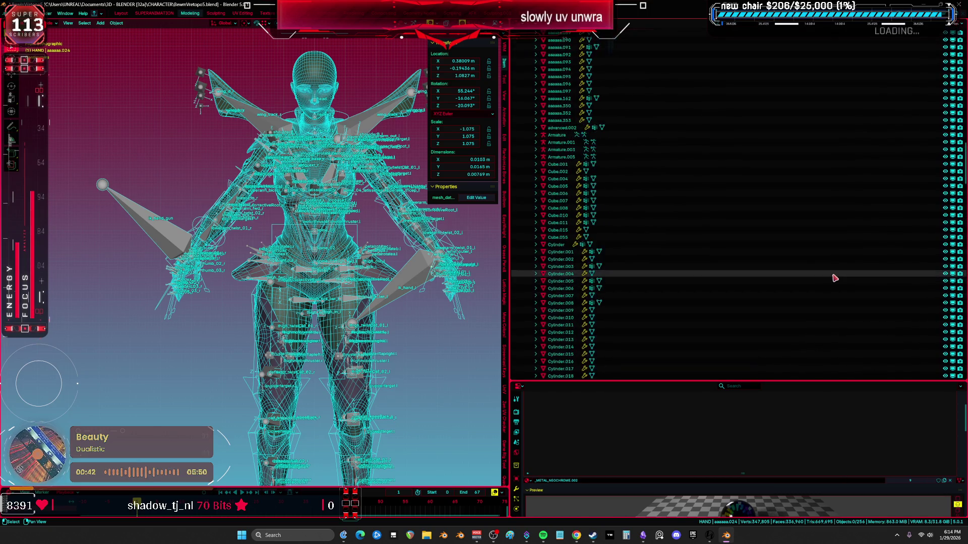
scroll(832, 278, up, 10)
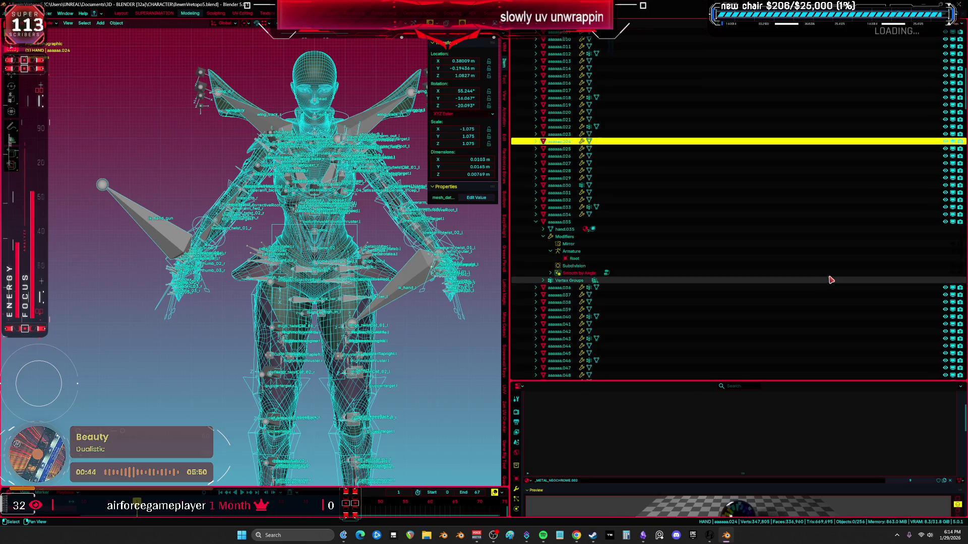
scroll(741, 270, up, 15)
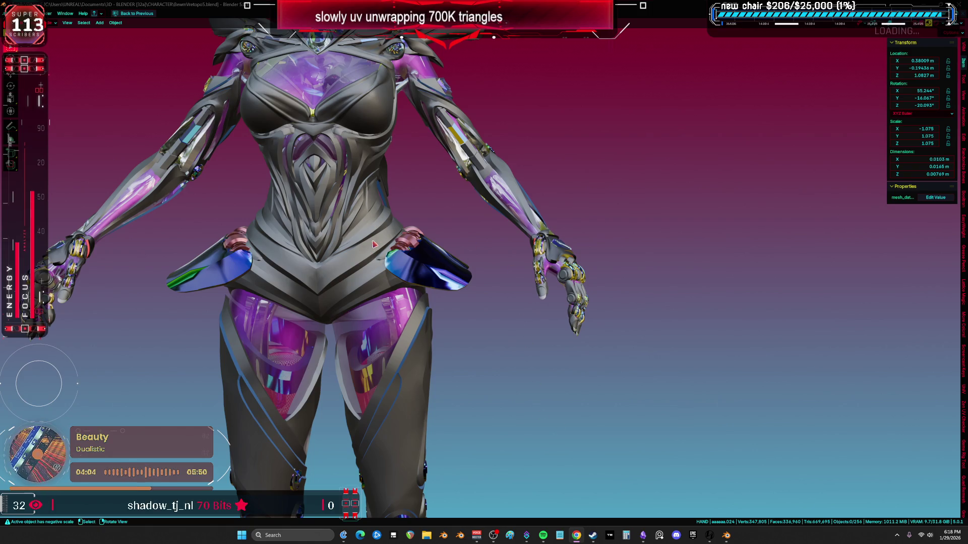
Step: Orbit to a close back view, toggle X-ray to see the bones, then return to solid
mouse_move(384, 238)
middle_down()
mouse_move(265, 232)
mouse_move(476, 265)
middle_up()
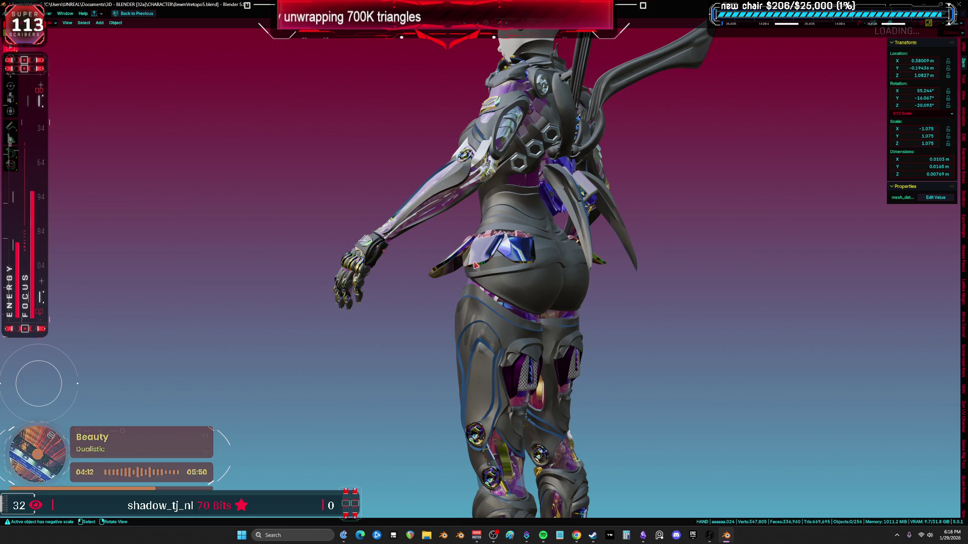
mouse_move(479, 263)
middle_down()
mouse_move(536, 297)
mouse_move(506, 301)
mouse_move(417, 265)
mouse_move(400, 285)
mouse_move(242, 282)
mouse_move(559, 353)
mouse_move(587, 275)
middle_up()
scroll(536, 298, up, 3)
key(alt+z)
key(alt+z)
key(alt+z)
key(alt+z)
scroll(559, 353, up, 2)
key(alt+z)
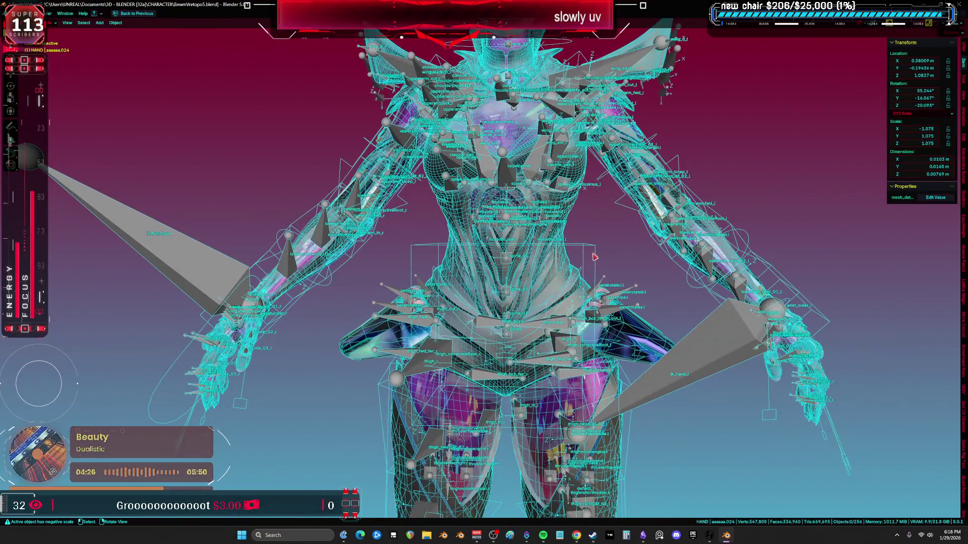
key(KP_1)
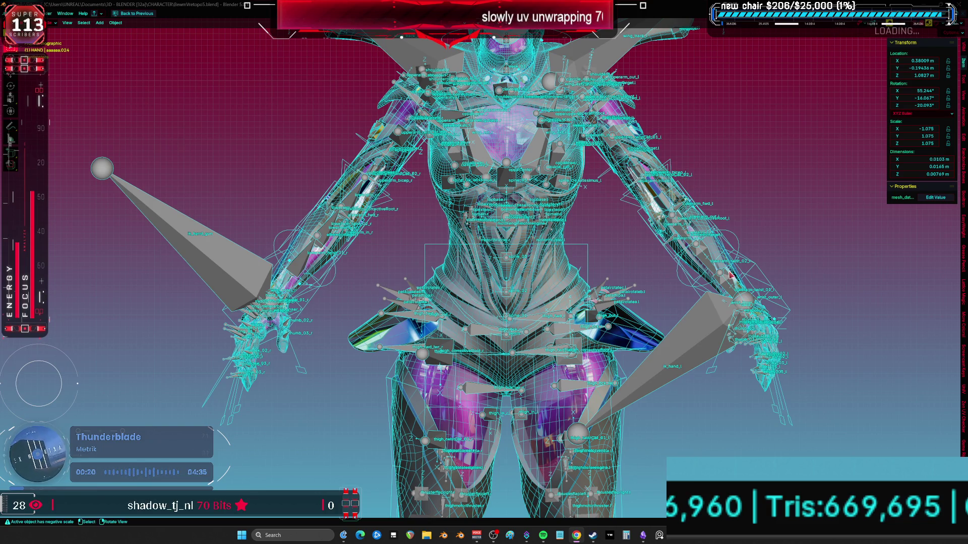
key(shift+alt+z)
scroll(610, 313, up, 4)
mouse_move(610, 313)
middle_down()
mouse_move(489, 265)
mouse_move(533, 228)
middle_up()
shift+scroll(532, 228, down, 10)
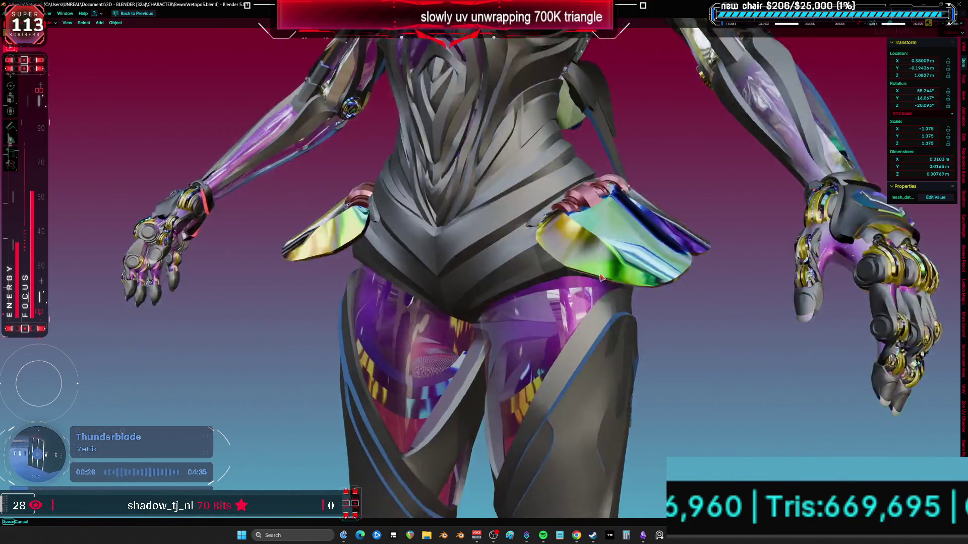
mouse_move(654, 245)
middle_down()
mouse_move(637, 281)
mouse_move(554, 238)
mouse_move(679, 381)
mouse_move(562, 273)
mouse_move(550, 196)
middle_up()
Step: Enter Edit Mode on the head and delete the linked-selected left and right eyeliner pieces
click(551, 209)
key(Tab)
scroll(550, 196, up, 3)
shift+middle_drag(455, 286, 484, 235)
click(584, 218)
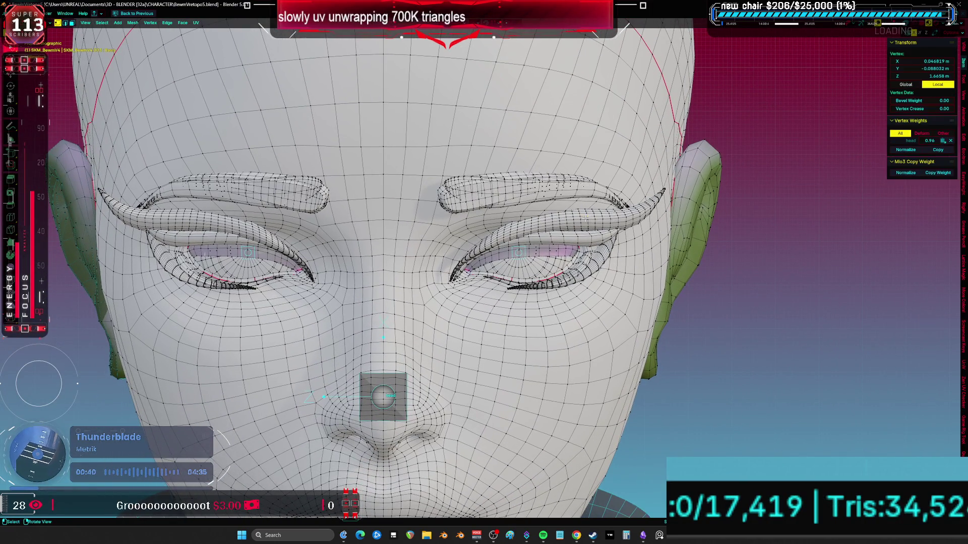
key(l)
key(l)
key(l)
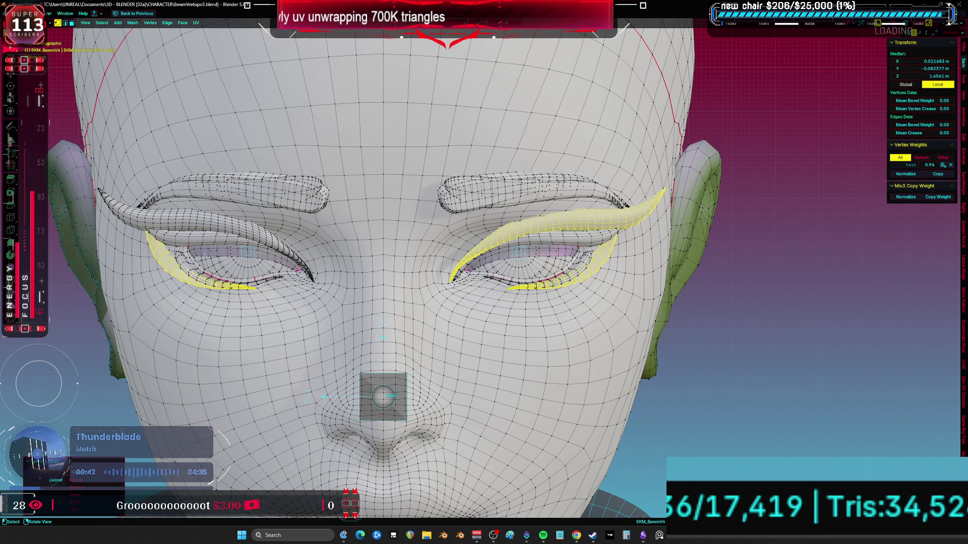
key(l)
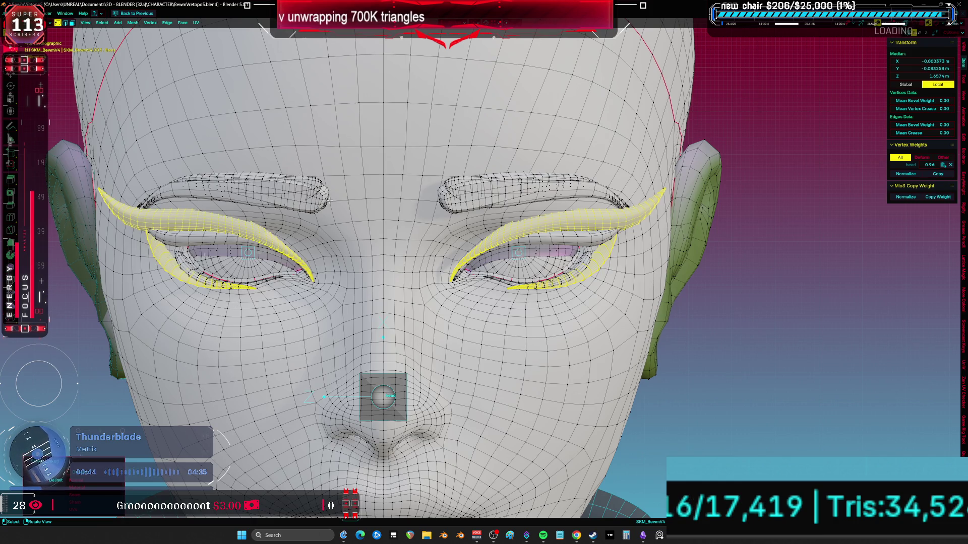
key(x)
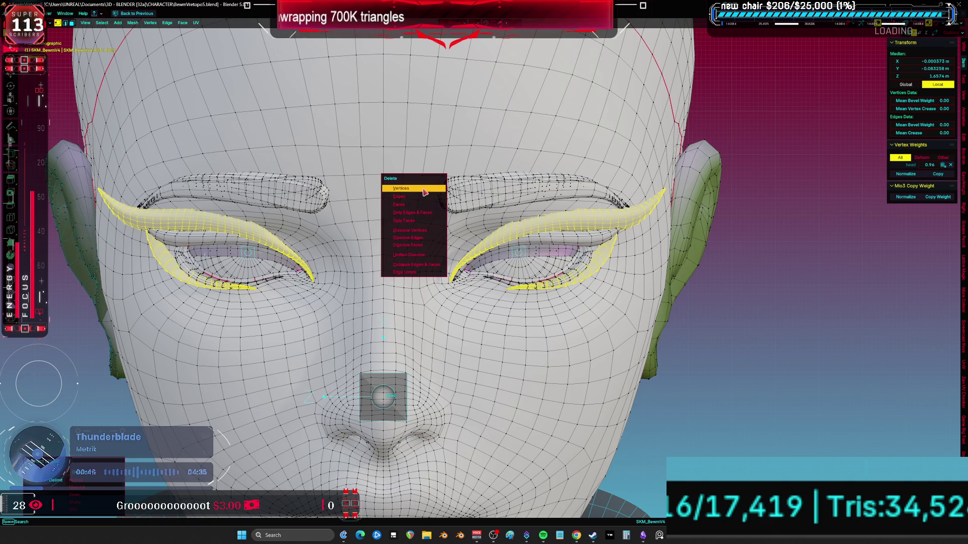
click(422, 189)
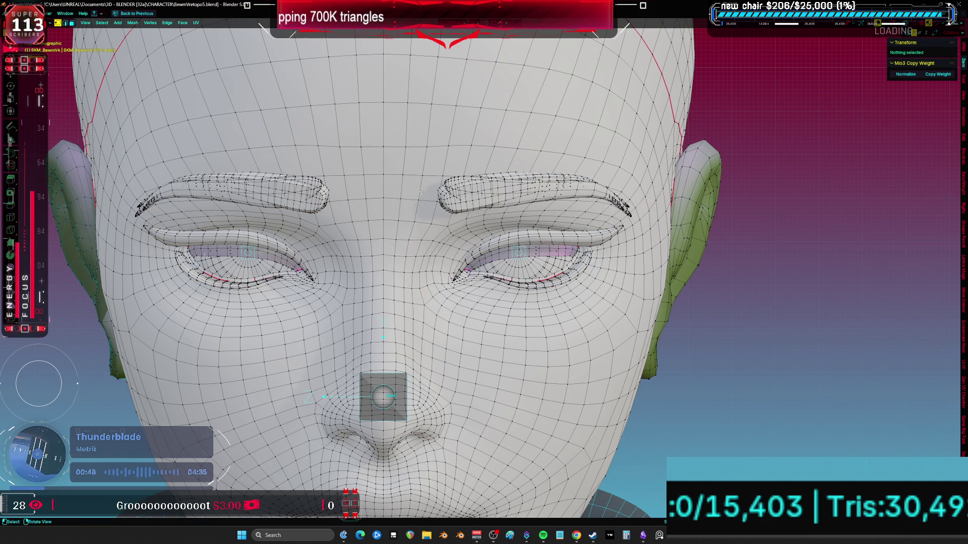
Step: Frame the head, exit Edit Mode and undo to restore the eyeliner, then view the face three-quarter
key(a)
key(KP_Decimal)
key(Tab)
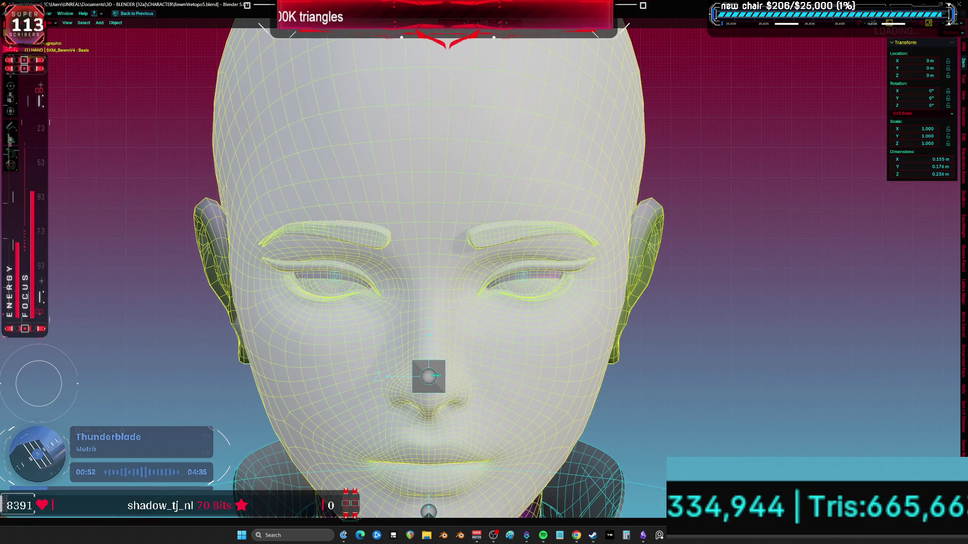
key(ctrl+z)
key(ctrl+z)
key(ctrl+z)
key(h)
middle_drag(486, 326, 518, 320)
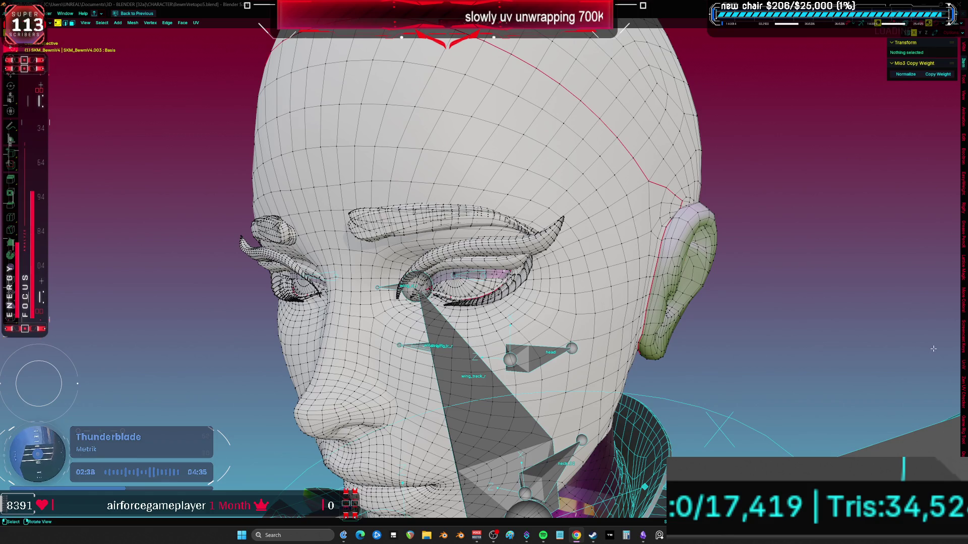
key(KP_1)
click(573, 294)
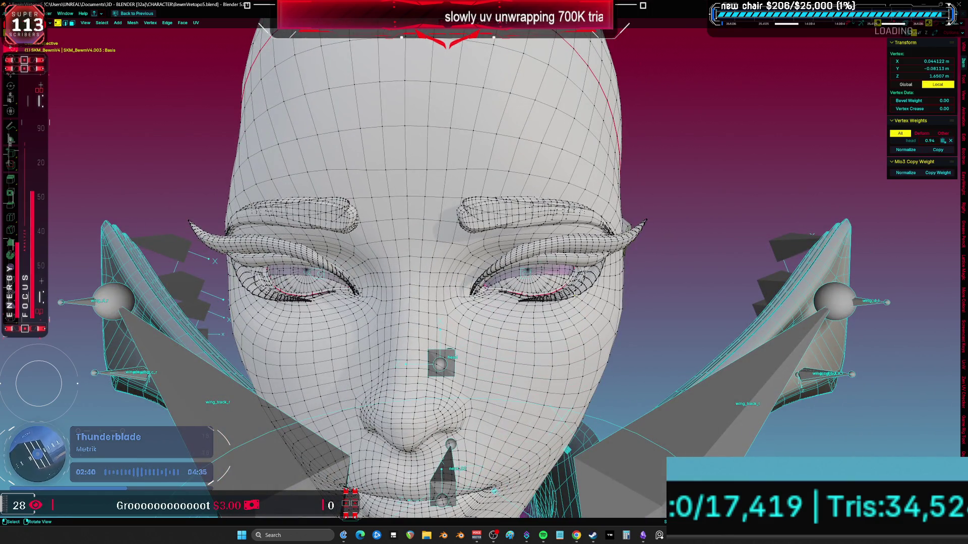
key(ctrl+l)
key(l)
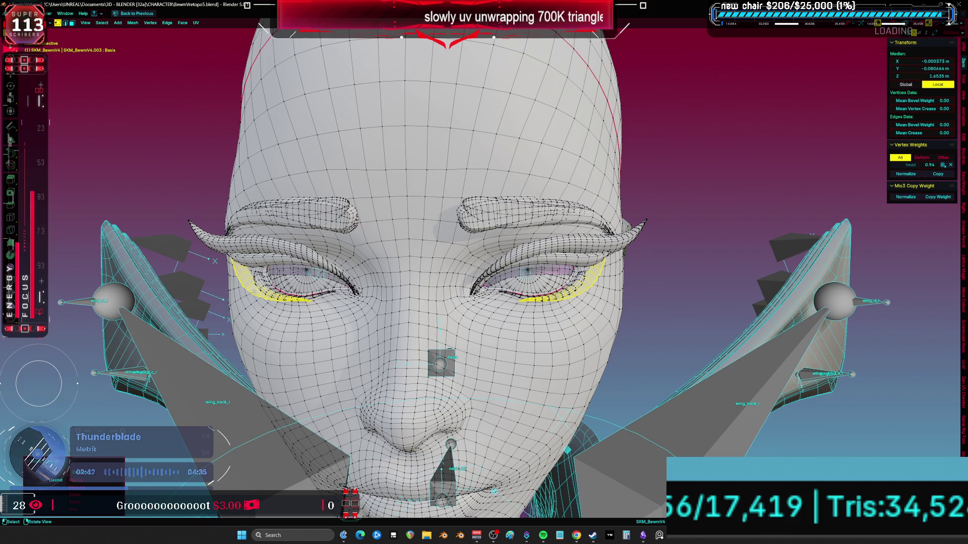
key(x)
click(256, 291)
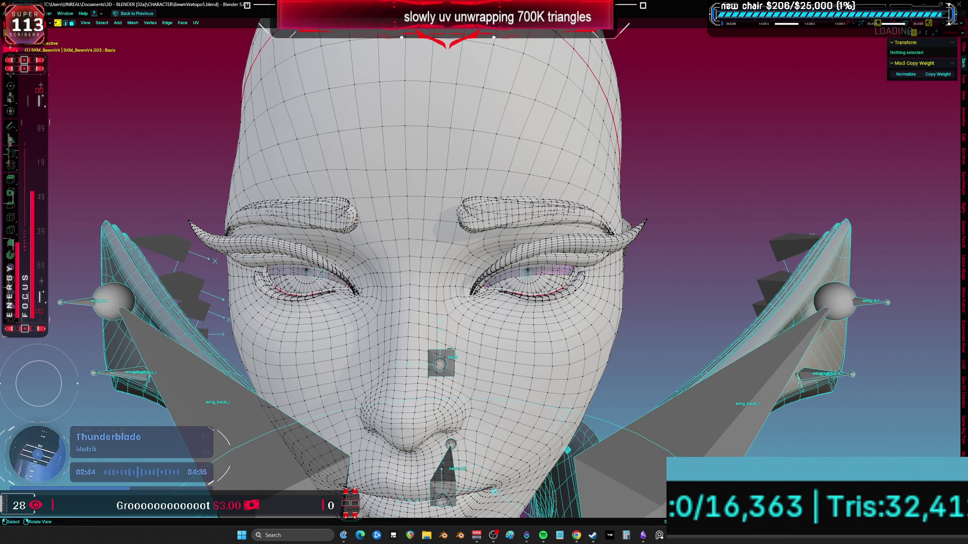
key(Tab)
mouse_move(558, 311)
middle_down()
mouse_move(528, 313)
mouse_move(543, 266)
mouse_move(544, 288)
mouse_move(507, 162)
mouse_move(467, 179)
mouse_move(525, 183)
mouse_move(519, 151)
middle_up()
click(536, 102)
key(Tab)
click(543, 95)
key(l)
middle_drag(546, 91, 543, 152)
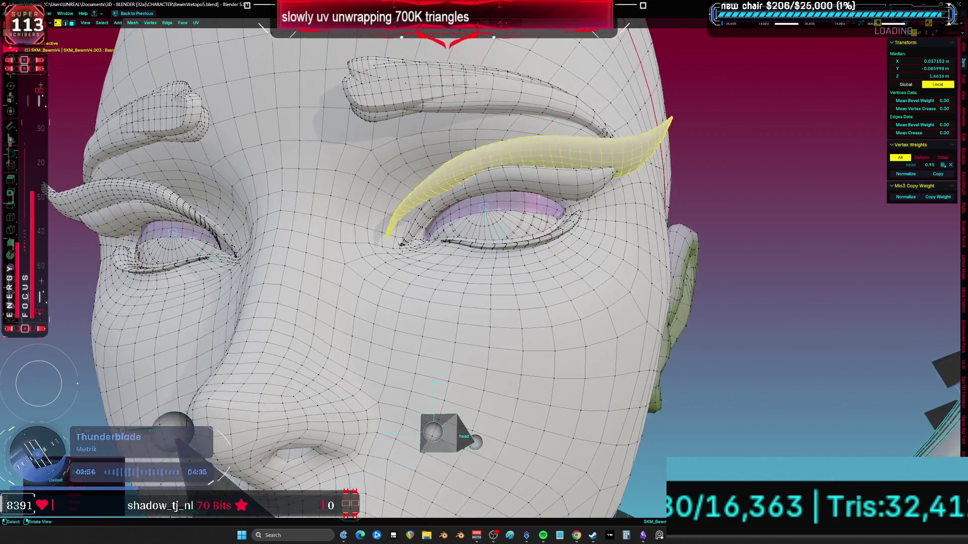
key(KP_1)
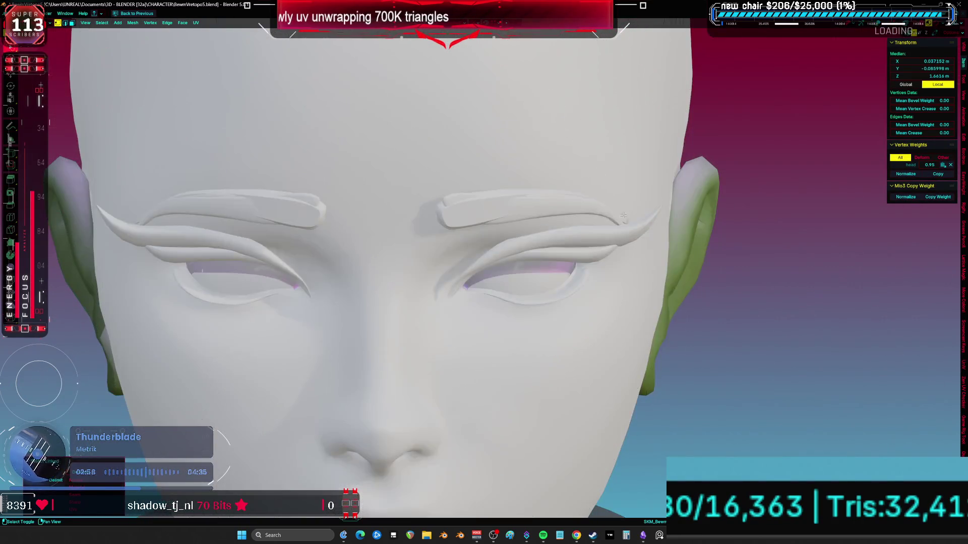
key(KP_Decimal)
key(s)
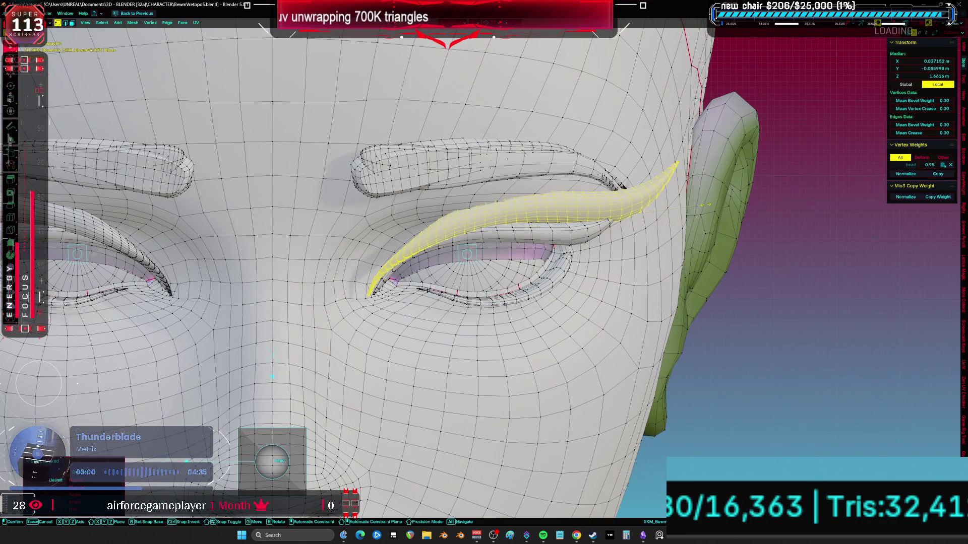
click(675, 225)
key(g)
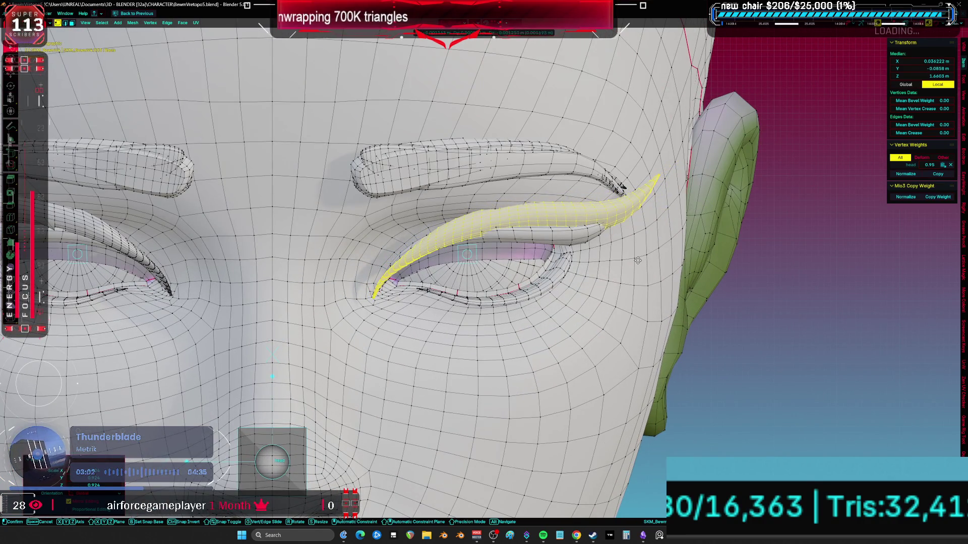
click(638, 260)
mouse_move(638, 260)
middle_down()
mouse_move(544, 221)
mouse_move(537, 230)
mouse_move(584, 229)
mouse_move(409, 258)
mouse_move(387, 196)
middle_up()
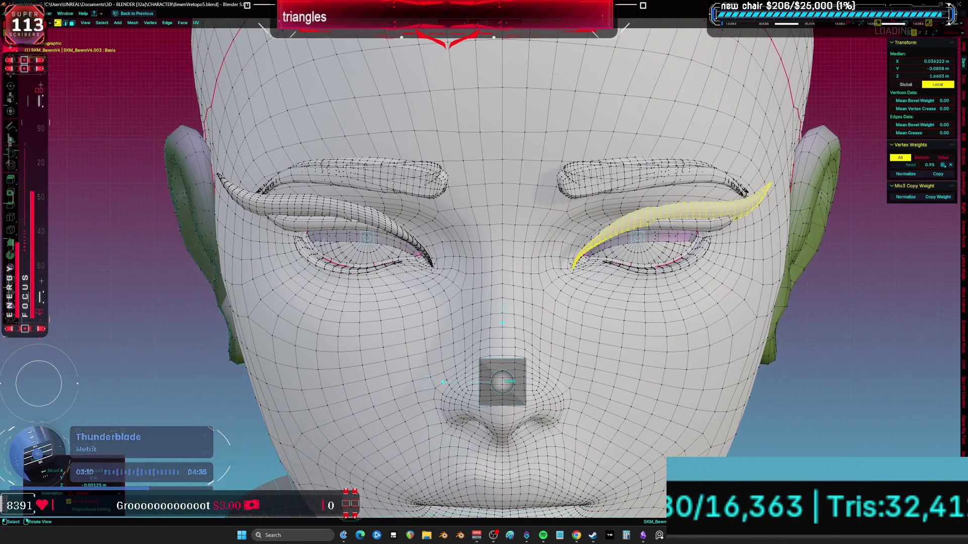
click(328, 209)
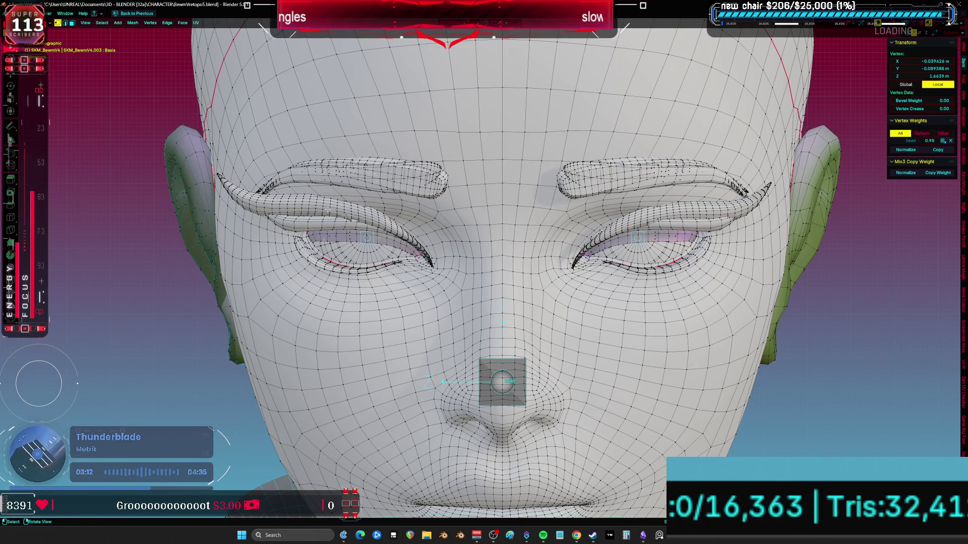
key(ctrl+l)
key(x)
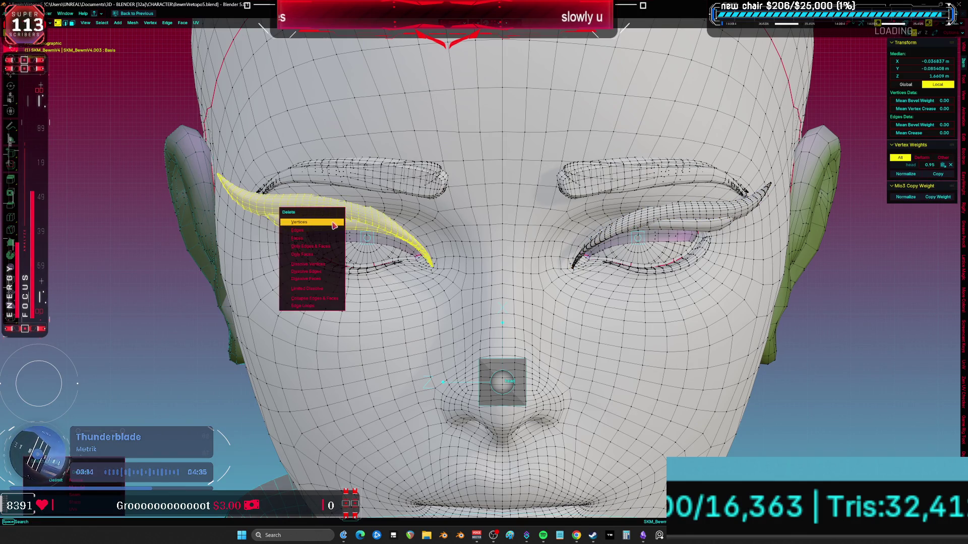
click(310, 215)
shift+middle_drag(455, 234, 376, 234)
scroll(504, 232, up, 3)
click(596, 227)
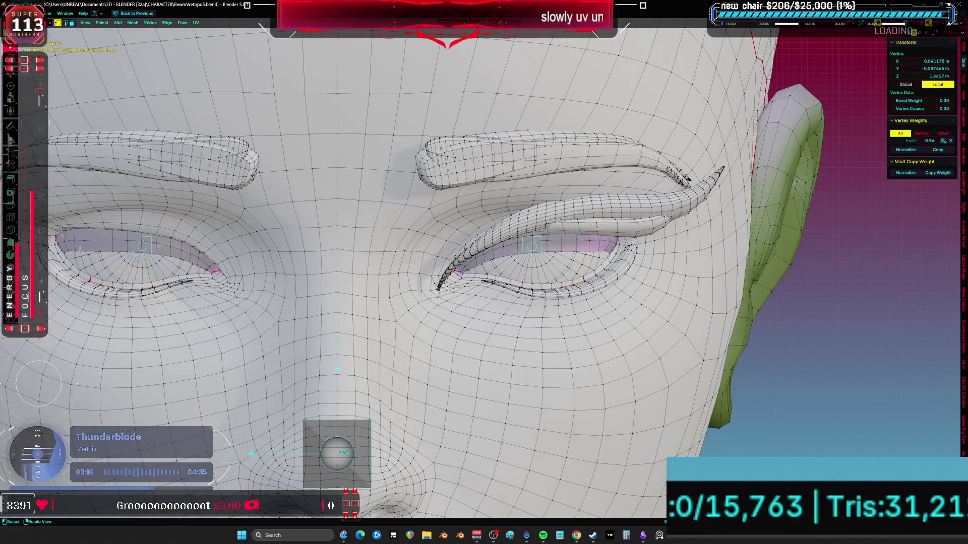
key(ctrl+l)
middle_drag(596, 227, 575, 232)
key(x)
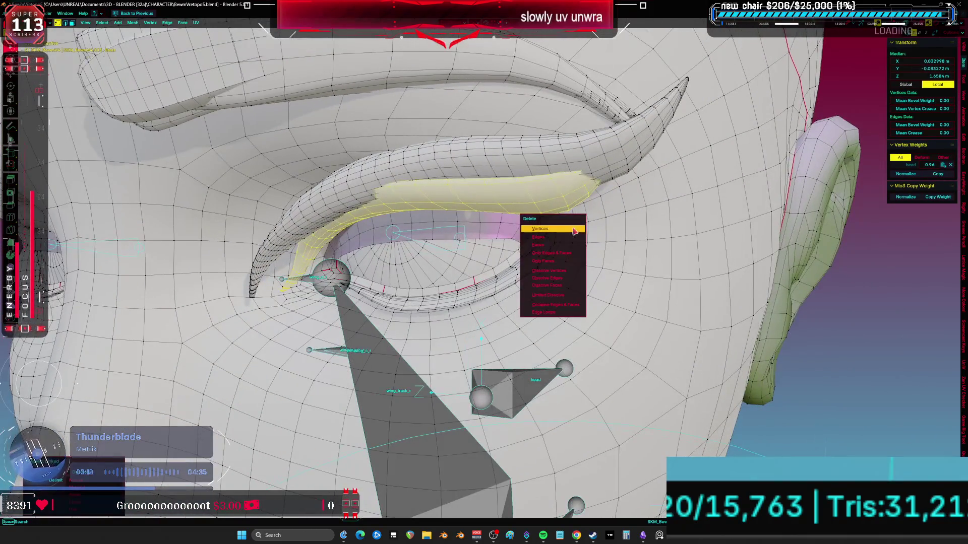
key(Escape)
scroll(741, 242, down, 5)
key(KP_1)
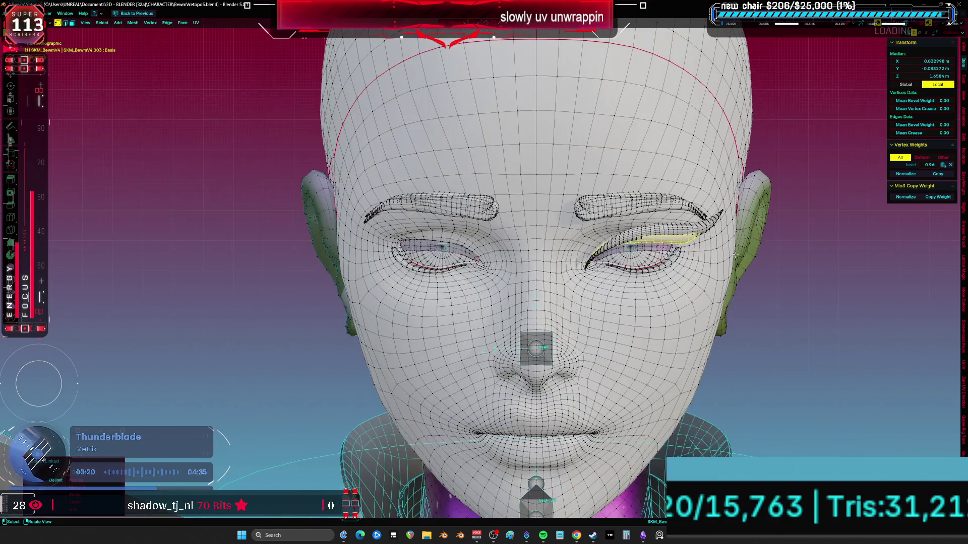
shift+middle_drag(850, 322, 829, 313)
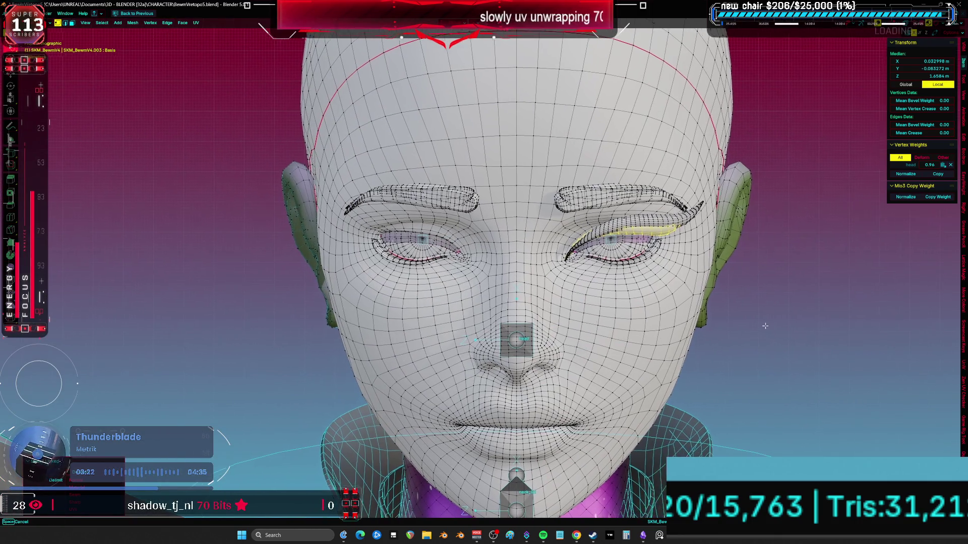
key(ctrl+z)
key(ctrl+shift+z)
key(ctrl+z)
key(ctrl+z)
key(ctrl+z)
key(ctrl+shift+z)
click(829, 312)
scroll(829, 312, up, 3)
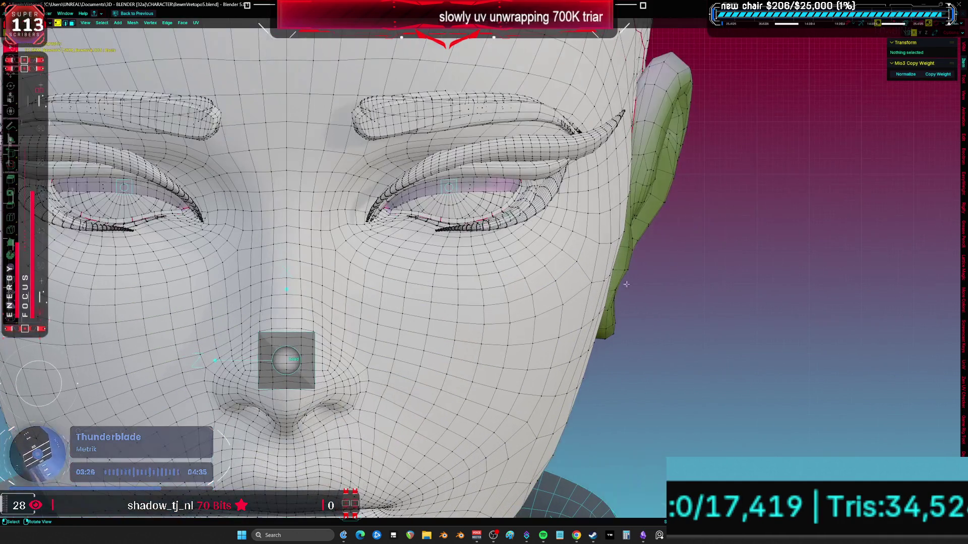
click(541, 204)
scroll(541, 203, up, 2)
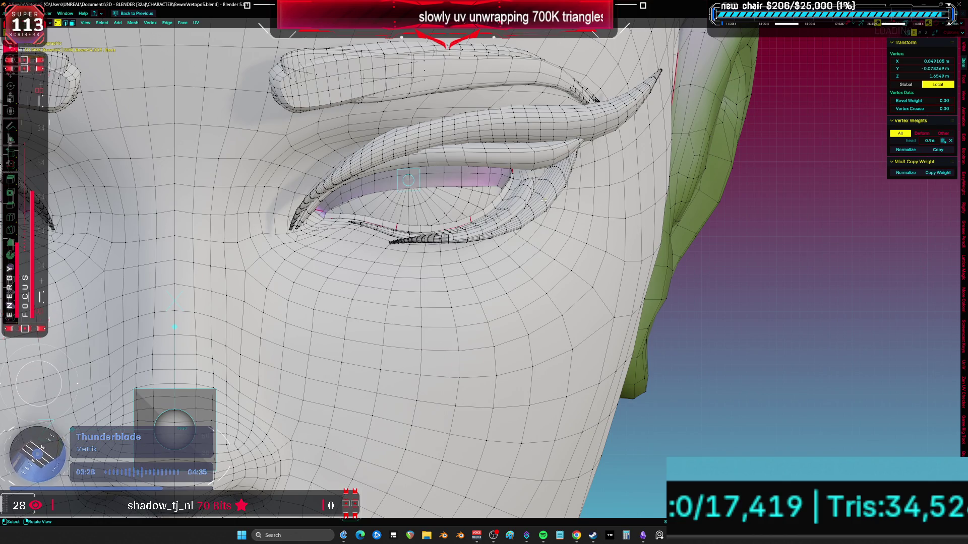
key(ctrl+l)
key(x)
click(509, 222)
key(shift+alt+z)
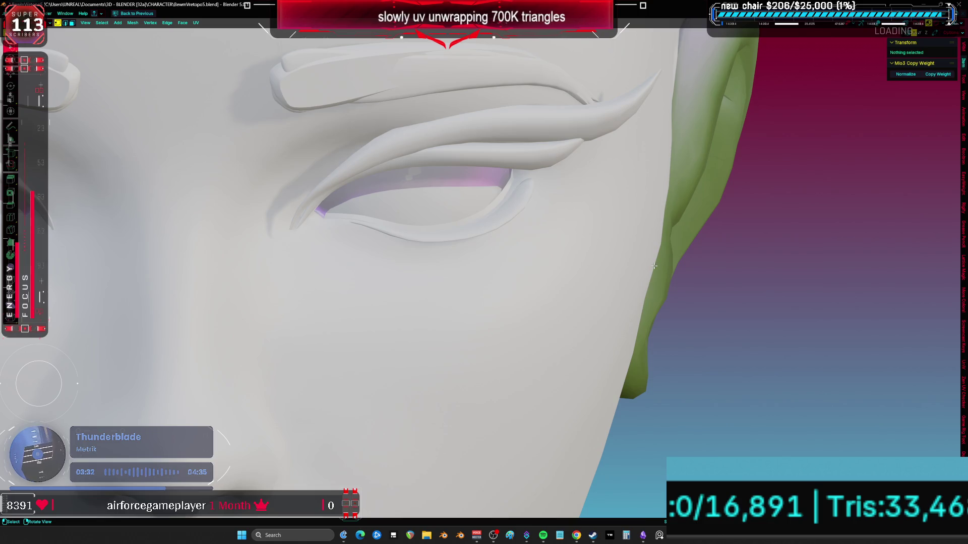
key(Tab)
scroll(653, 265, down, 5)
key(KP_1)
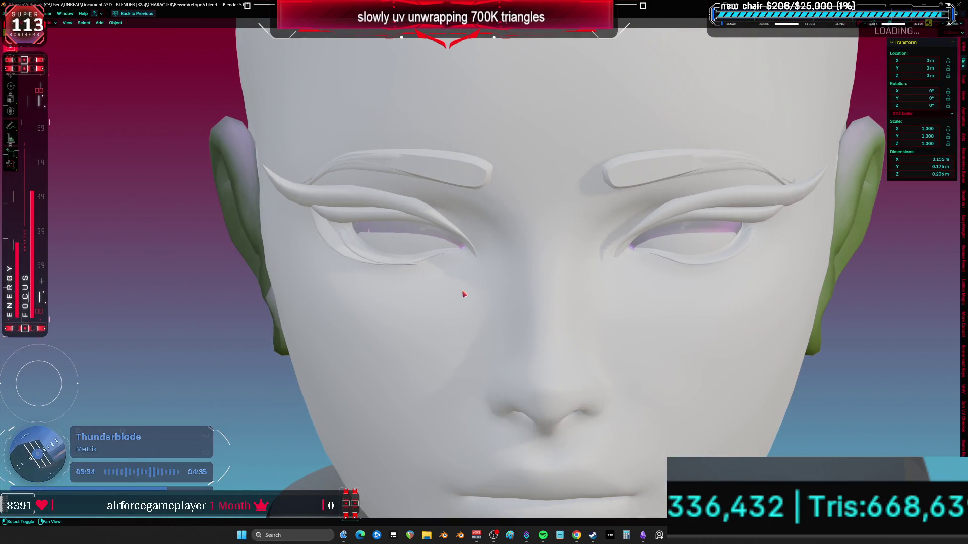
key(Tab)
key(shift+alt+z)
scroll(478, 279, up, 5)
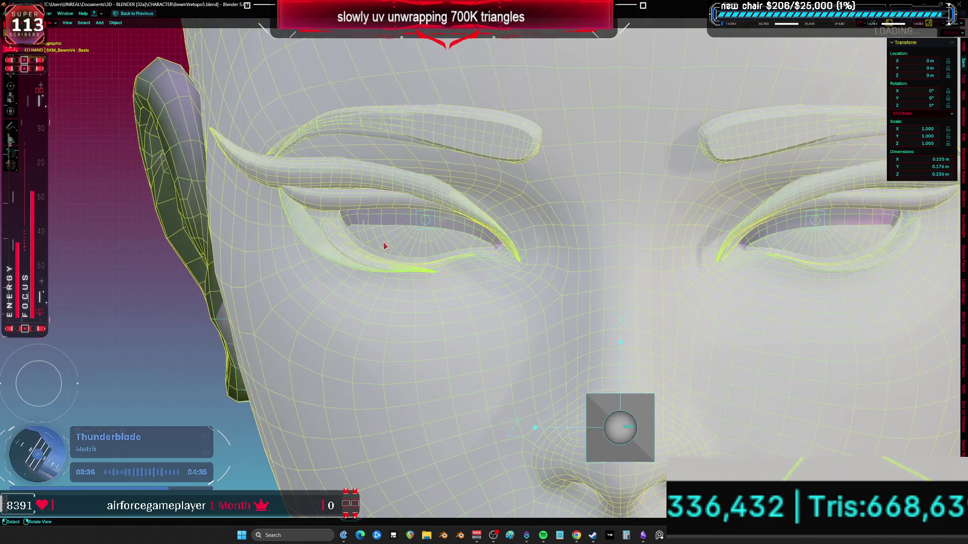
key(l)
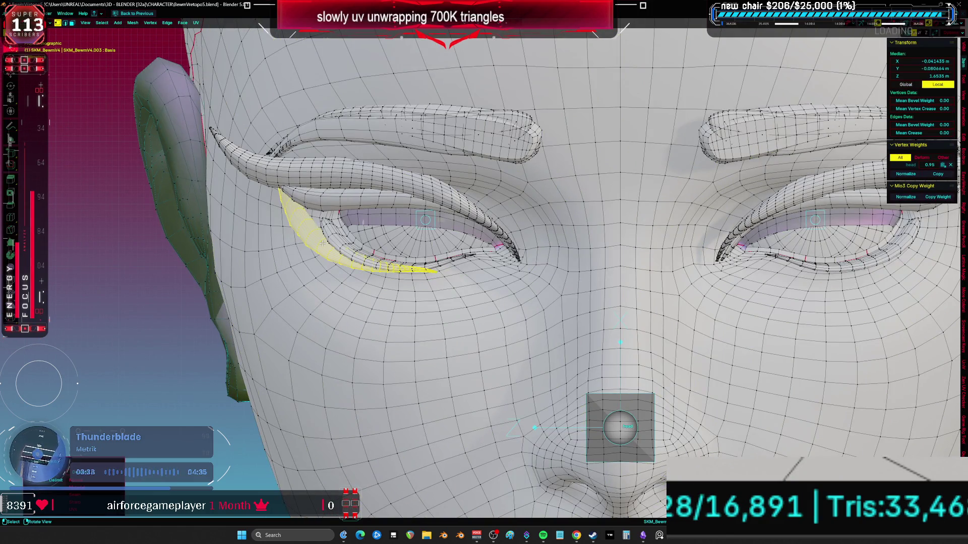
key(x)
click(323, 244)
key(z)
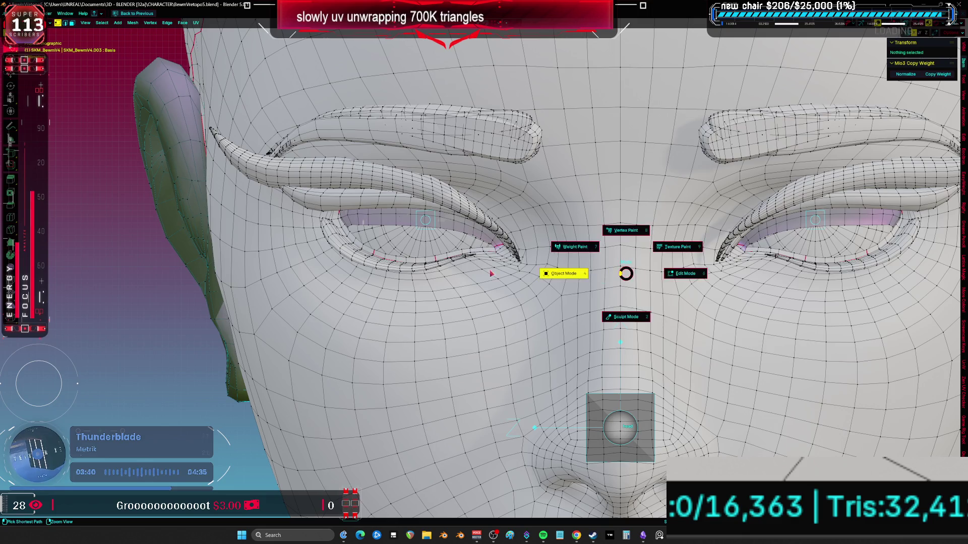
key(Tab)
key(z)
click(648, 341)
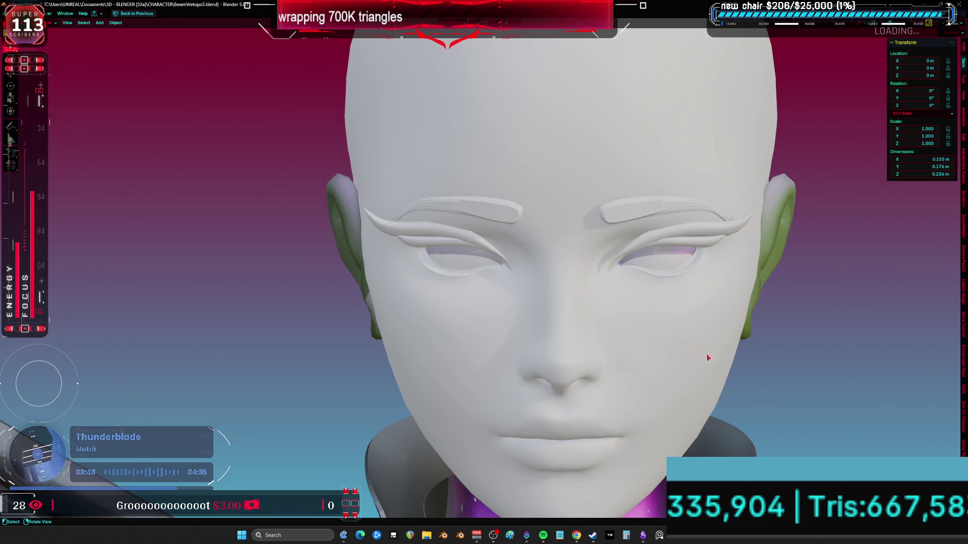
Step: Pan down to the calves and hide the lower-leg lattice
click(648, 262)
scroll(648, 252, up, 3)
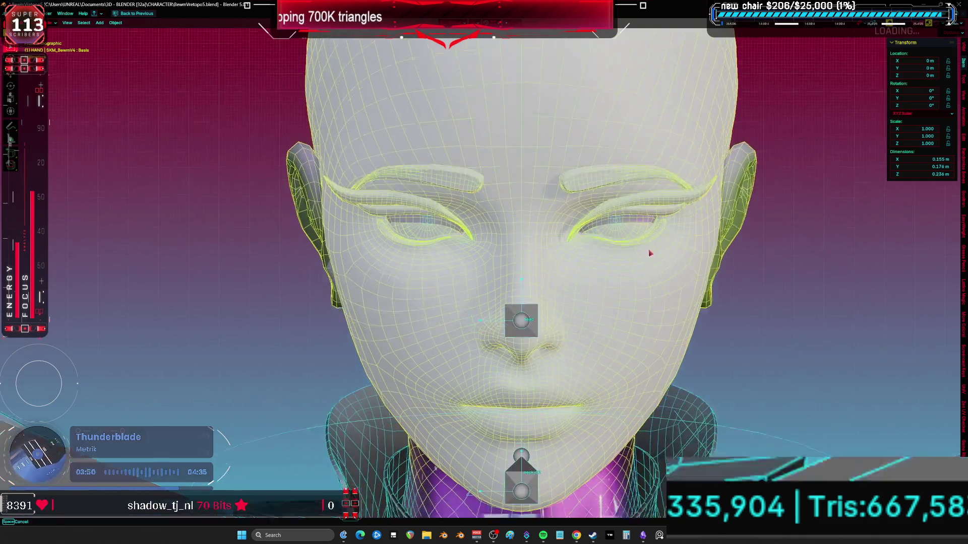
shift+scroll(651, 274, down, 10)
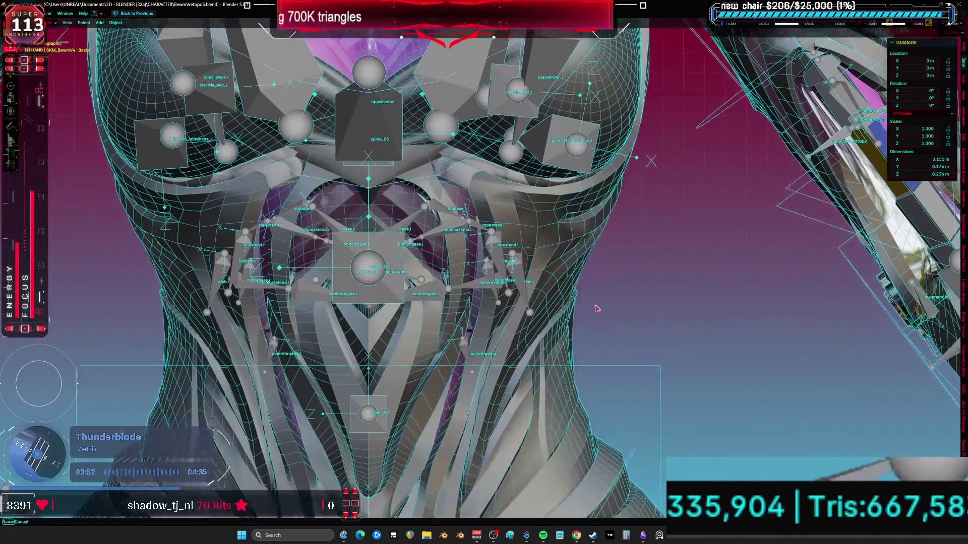
shift+scroll(590, 329, down, 8)
shift+scroll(648, 274, down, 6)
mouse_move(647, 274)
shift+middle_down()
mouse_move(596, 250)
mouse_move(589, 263)
shift+middle_up()
click(654, 285)
key(h)
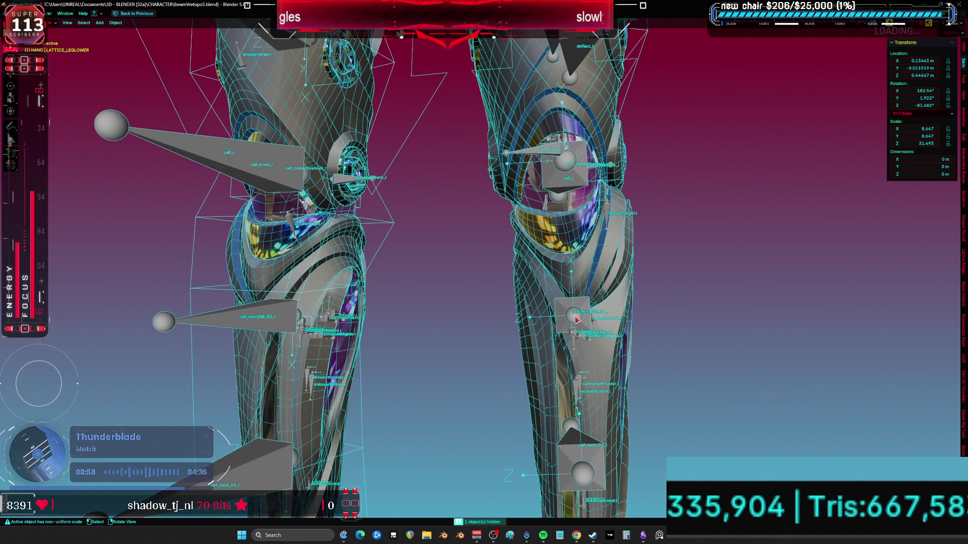
Step: Zoom out to the thighs, select the upper-leg lattice and hide it
click(272, 333)
click(192, 331)
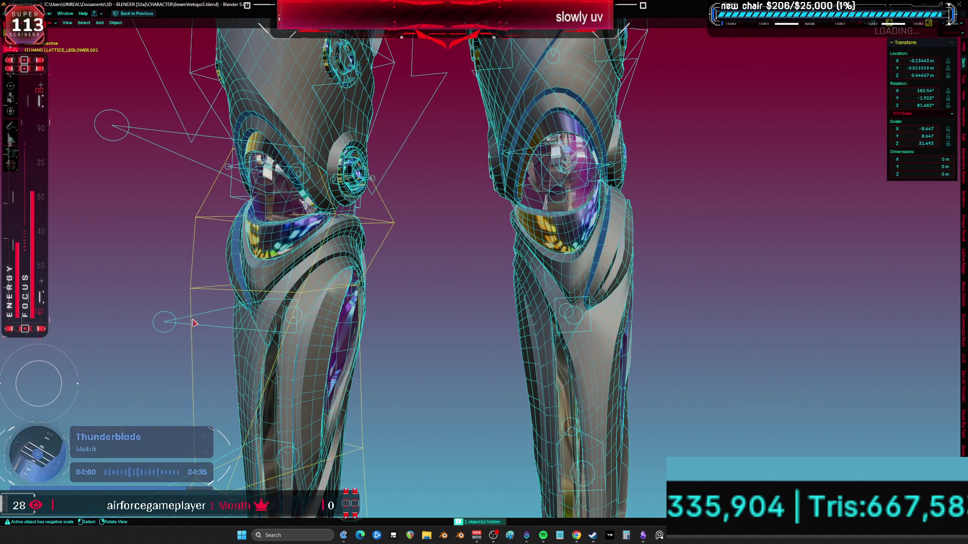
mouse_move(202, 323)
middle_down()
mouse_move(223, 259)
mouse_move(311, 230)
mouse_move(323, 208)
middle_up()
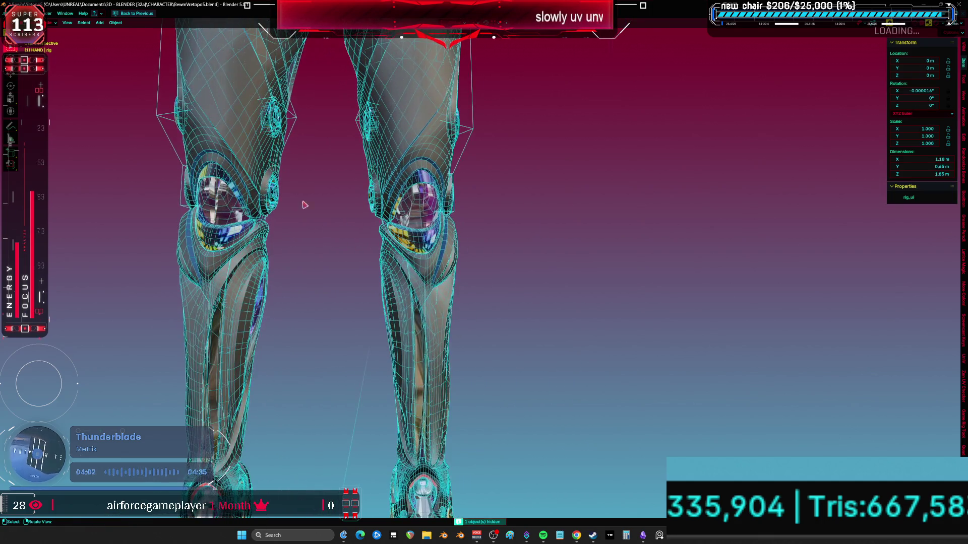
click(160, 117)
key(KP_Decimal)
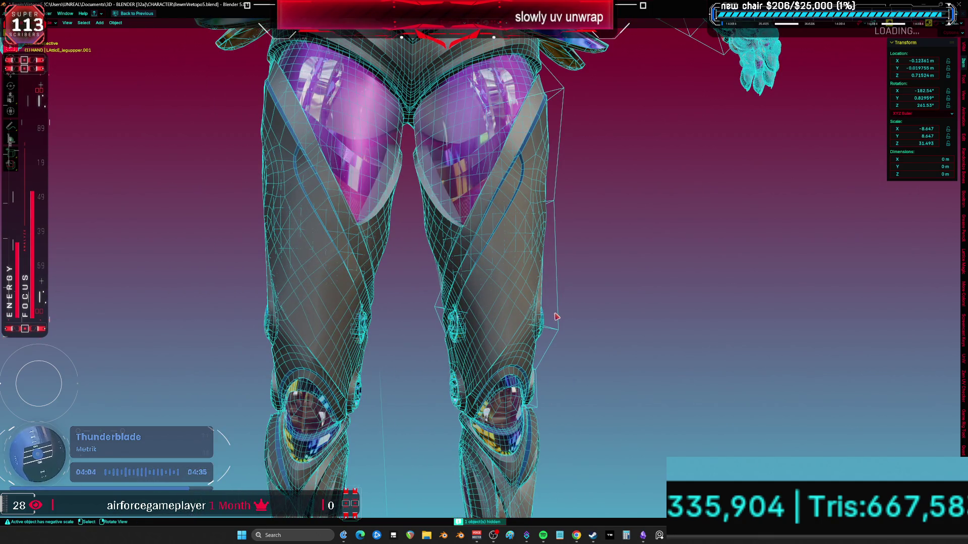
key(shift+alt+z)
Step: Restore the wireframe overlay and select the gauntlet piece aaaaaa.051 for a closer look
scroll(555, 307, down, 5)
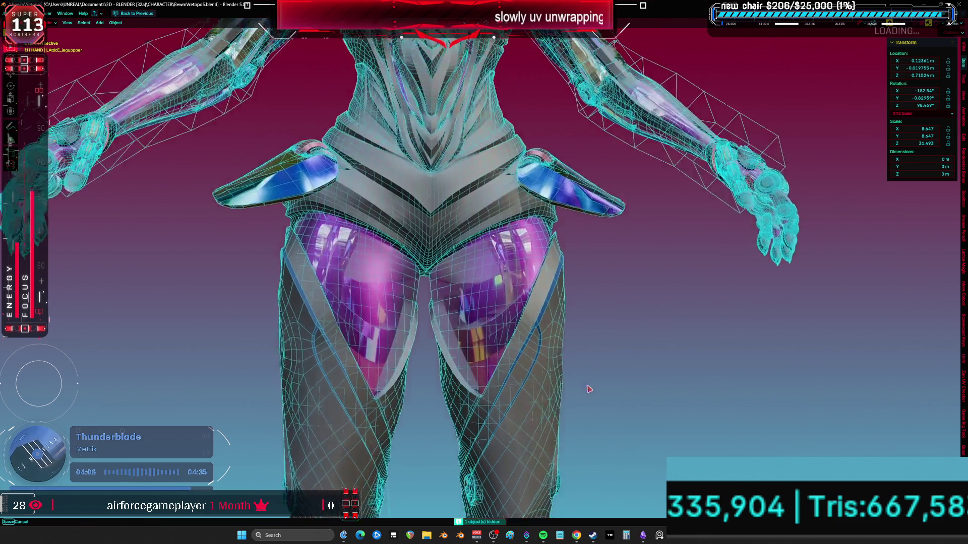
mouse_move(625, 387)
middle_down()
mouse_move(504, 294)
mouse_move(555, 307)
middle_up()
scroll(554, 307, up, 5)
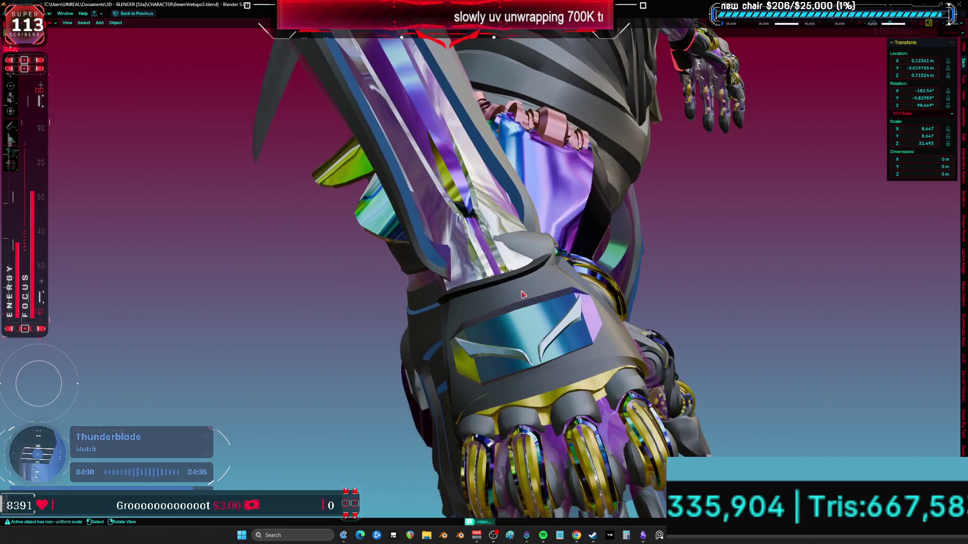
key(shift+alt+z)
click(620, 323)
mouse_move(620, 323)
middle_down()
mouse_move(532, 320)
mouse_move(462, 246)
mouse_move(573, 219)
mouse_move(436, 307)
mouse_move(540, 315)
middle_up()
Step: Orbit to the front of the chest and open the collar armour piece in Edit Mode
scroll(506, 243, down, 3)
scroll(474, 277, up, 2)
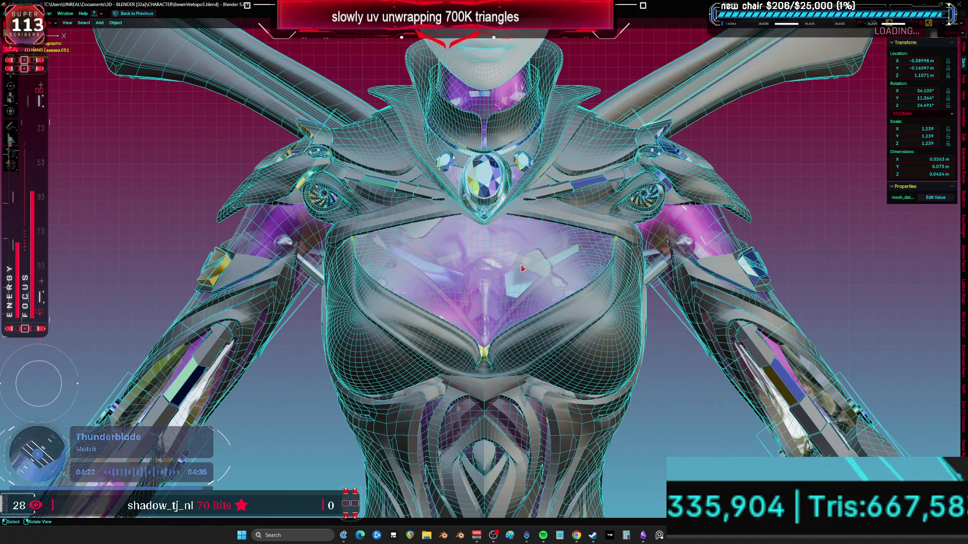
scroll(522, 268, down, 1)
mouse_move(355, 280)
middle_down()
mouse_move(454, 260)
mouse_move(403, 236)
mouse_move(423, 221)
mouse_move(504, 282)
mouse_move(566, 186)
mouse_move(444, 181)
middle_up()
click(444, 181)
key(Tab)
Step: Loop-cut a new edge loop along the collar and return to Object Mode
scroll(553, 194, up, 2)
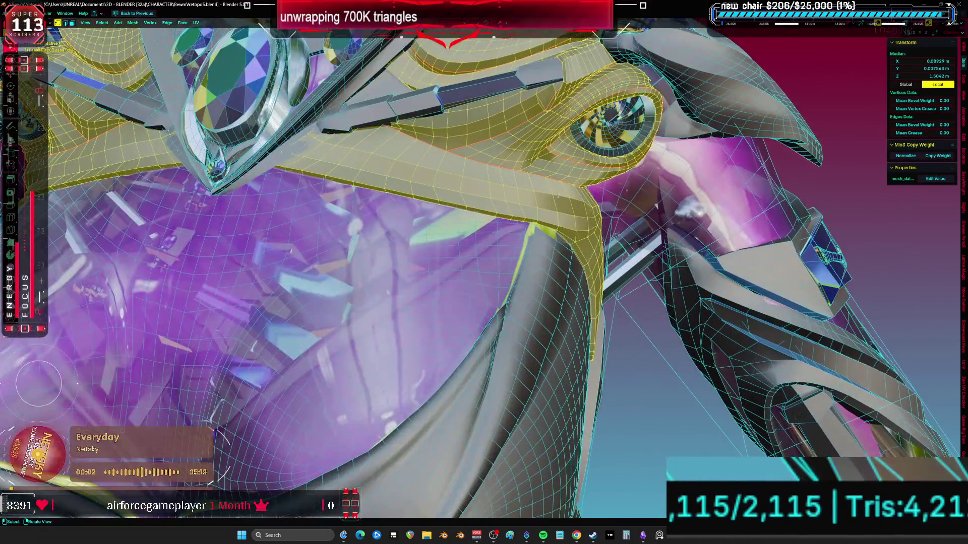
click(567, 202)
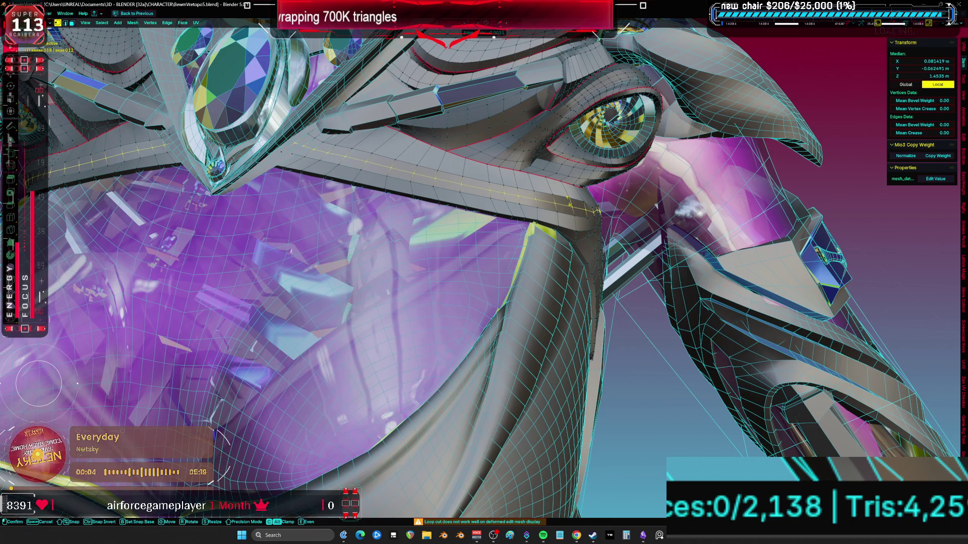
click(566, 204)
click(444, 247)
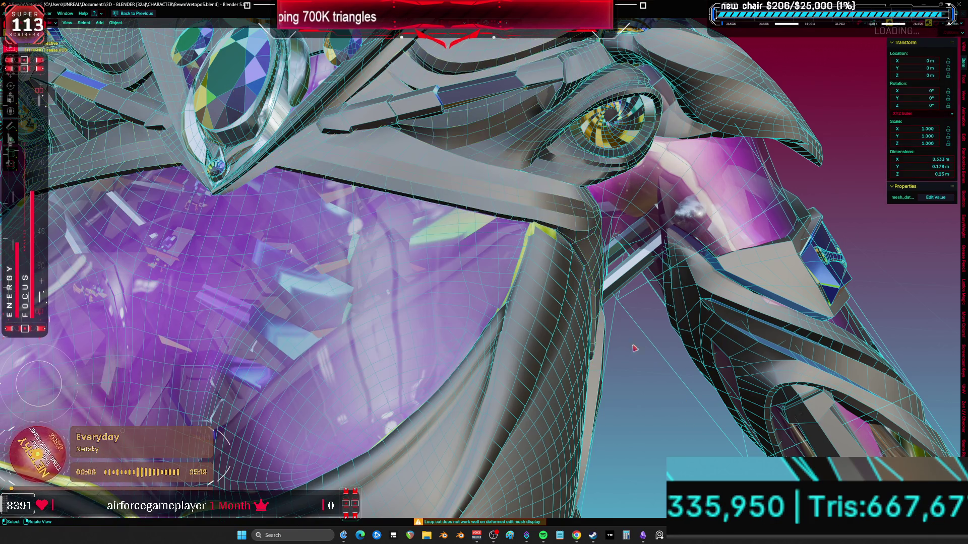
key(ctrl+z)
scroll(654, 369, up, 2)
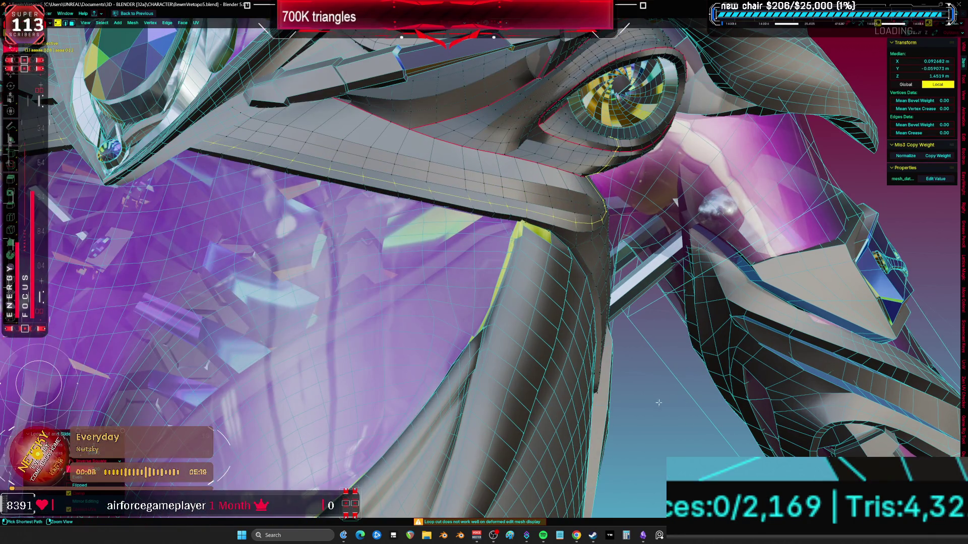
key(ctrl+shift+z)
Step: Switch to front orthographic view and pan so the head shows above the collar
scroll(671, 405, down, 5)
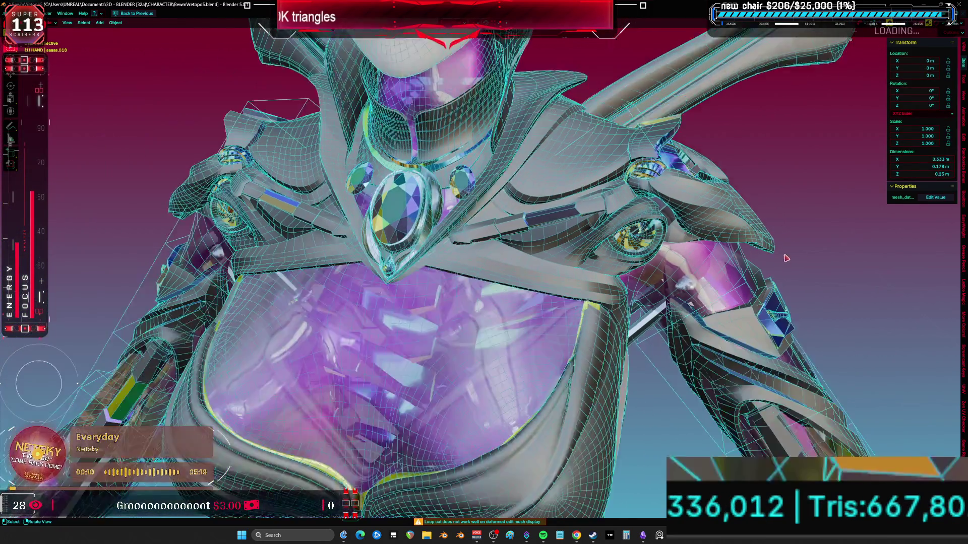
key(KP_1)
mouse_move(639, 89)
shift+middle_down()
mouse_move(571, 265)
mouse_move(516, 281)
mouse_move(469, 275)
mouse_move(423, 227)
mouse_move(359, 249)
mouse_move(410, 214)
mouse_move(454, 257)
mouse_move(468, 312)
mouse_move(591, 302)
mouse_move(548, 355)
mouse_move(727, 394)
mouse_move(529, 243)
mouse_move(431, 212)
shift+middle_up()
scroll(530, 243, up, 5)
Step: Select the left thigh armor piece and check its whole mesh in Edit Mode
scroll(398, 202, up, 3)
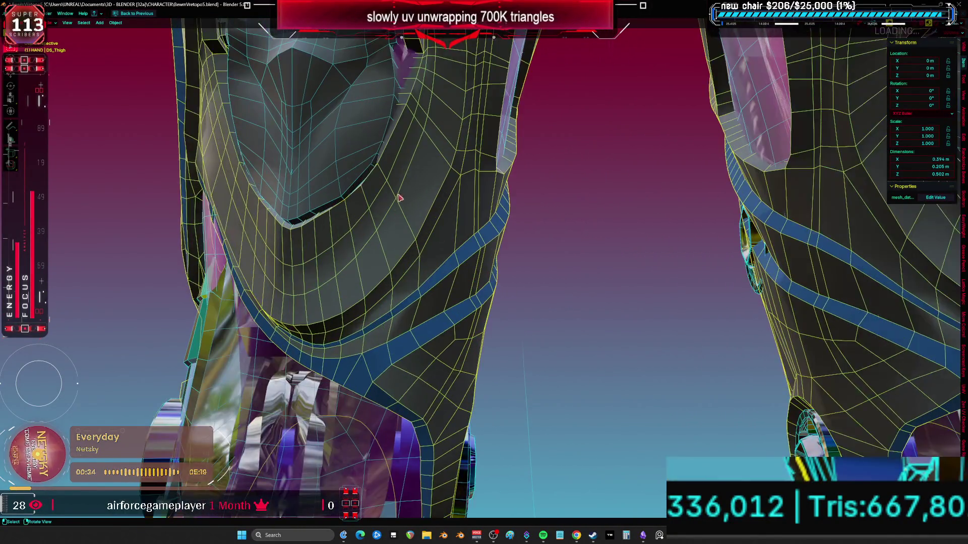
key(Tab)
key(alt+a)
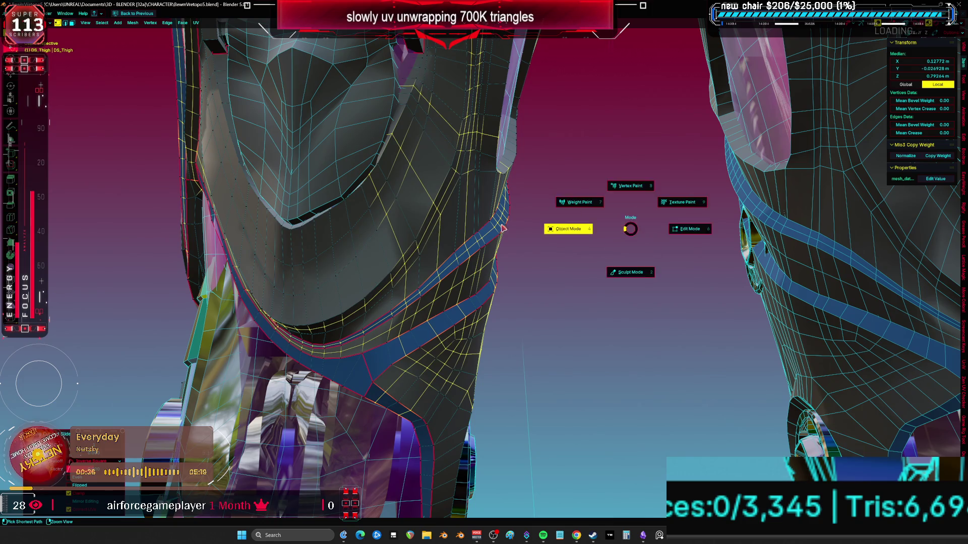
click(533, 230)
ctrl+middle_drag(587, 260, 556, 284)
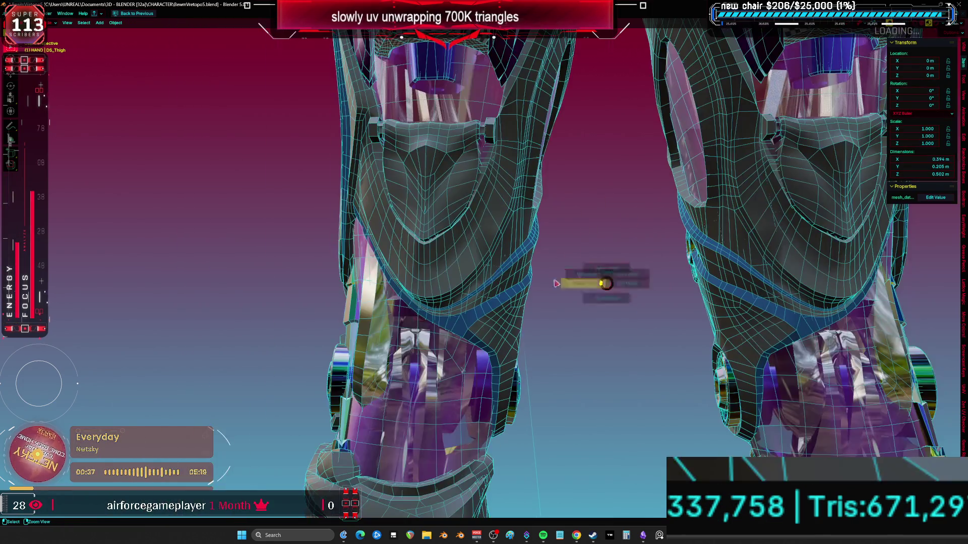
click(409, 268)
key(Tab)
key(a)
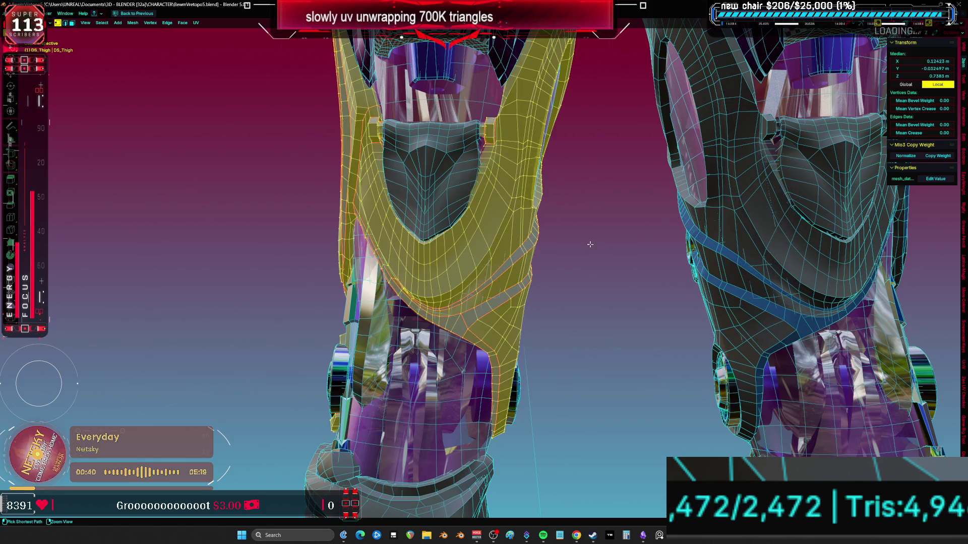
key(Tab)
key(Tab)
Step: Cut supporting edge loops around the round socket on the lower thigh
mouse_move(514, 210)
middle_down()
mouse_move(599, 227)
mouse_move(539, 283)
mouse_move(569, 241)
mouse_move(451, 250)
middle_up()
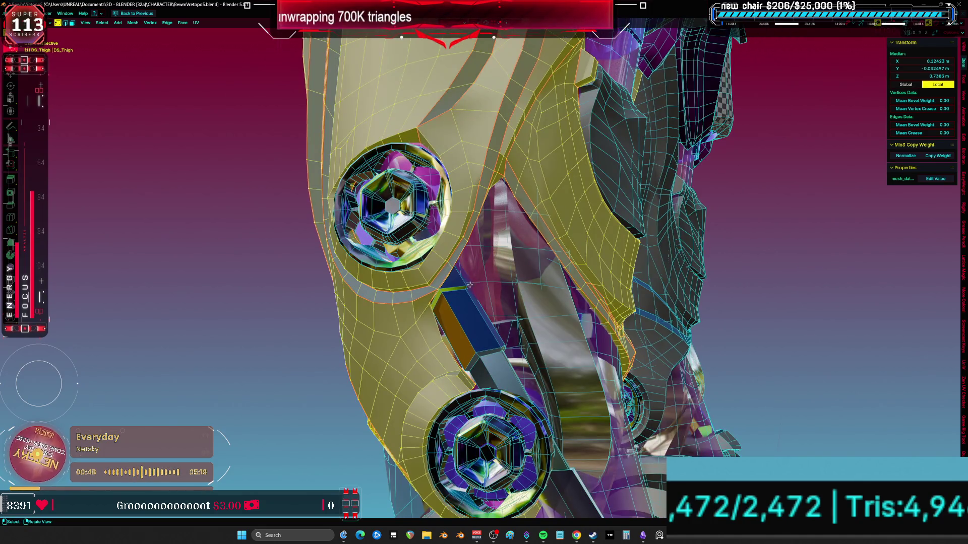
key(ctrl+r)
click(452, 250)
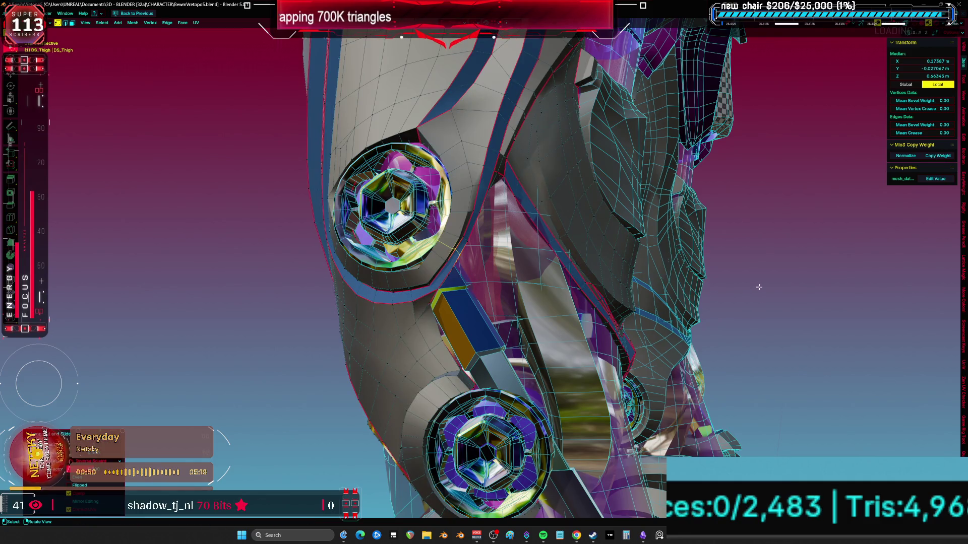
key(Tab)
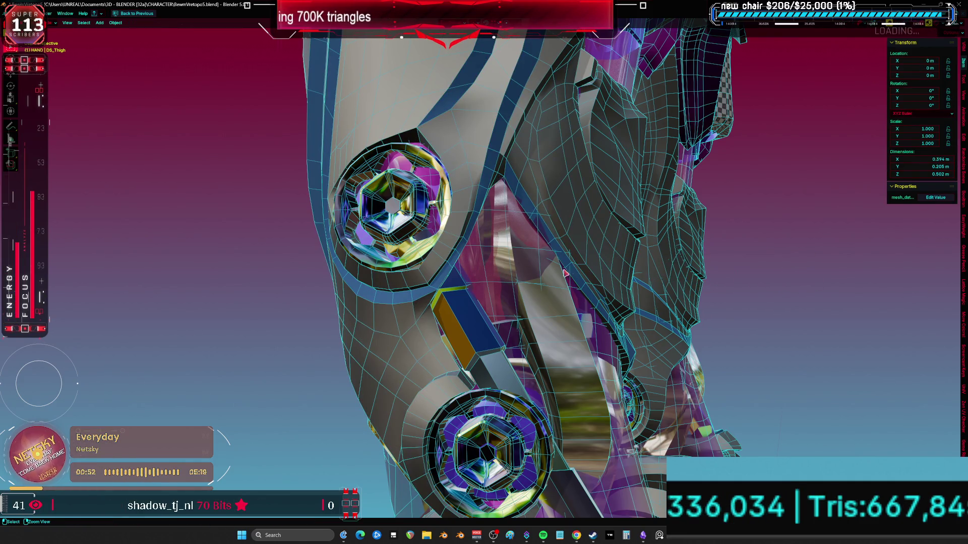
key(Tab)
key(ctrl+r)
click(458, 229)
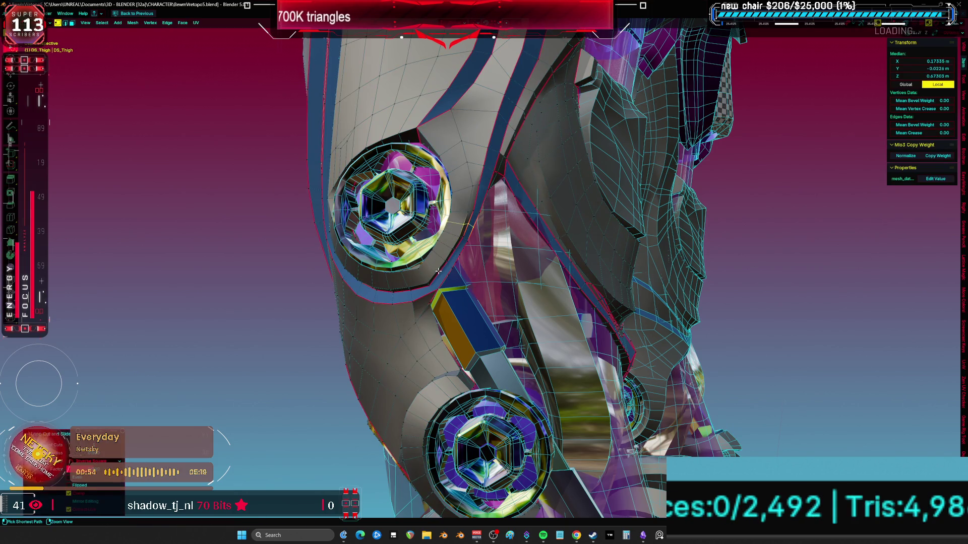
key(ctrl+r)
click(517, 272)
Step: Select vertices and a vertex loop along the socket rim
key(alt+a)
middle_drag(516, 273, 484, 300)
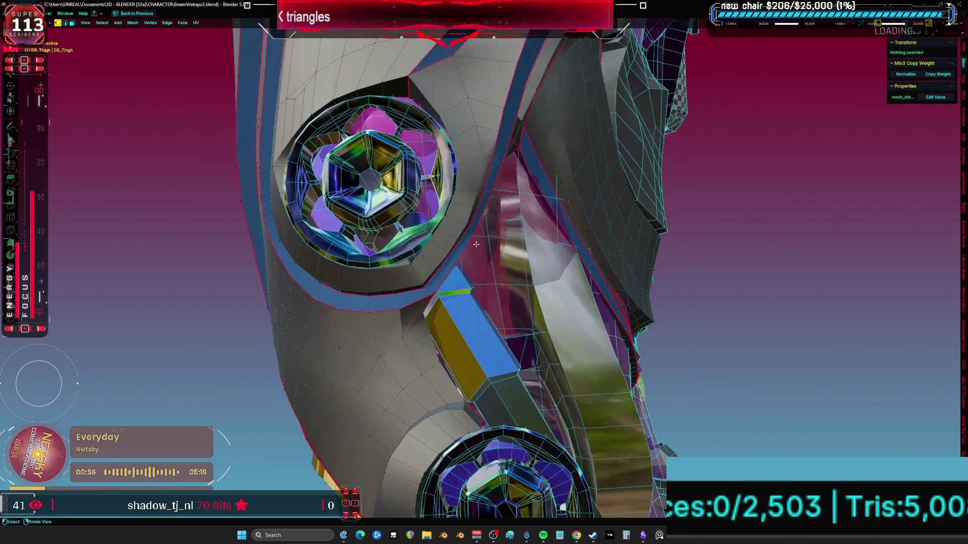
scroll(484, 300, up, 5)
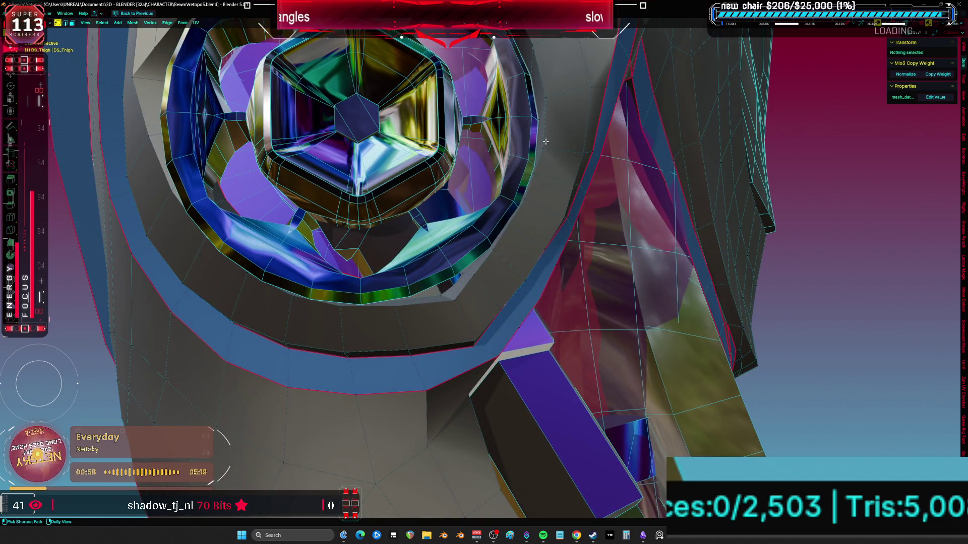
ctrl+click(454, 301)
middle_drag(511, 224, 605, 187)
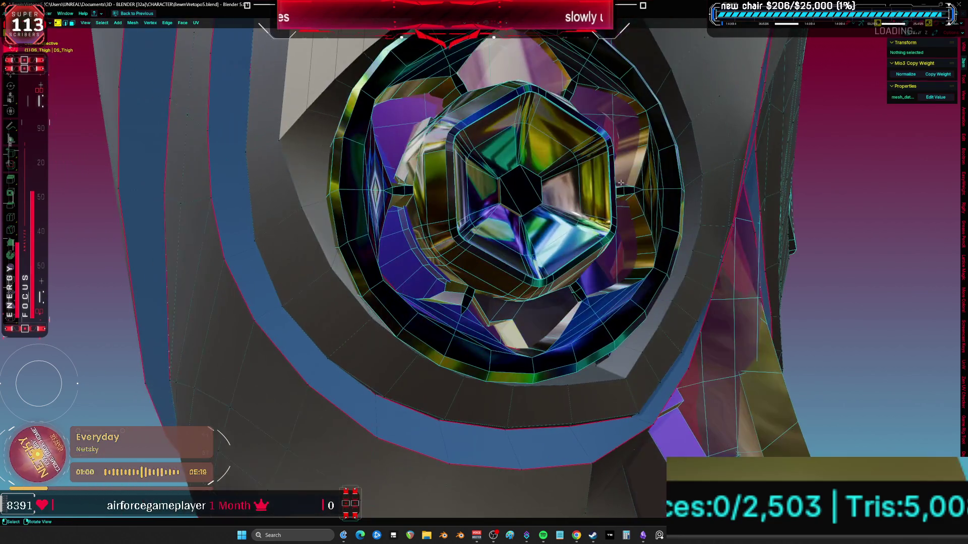
click(702, 175)
ctrl+click(626, 372)
click(626, 372)
mouse_move(675, 355)
middle_down()
mouse_move(445, 401)
mouse_move(633, 273)
mouse_move(476, 282)
mouse_move(406, 260)
mouse_move(517, 269)
middle_up()
alt+click(460, 378)
Step: Reset the custom normal vectors on the entire thigh mesh, then return to Object Mode
key(a)
key(alt+n)
click(477, 280)
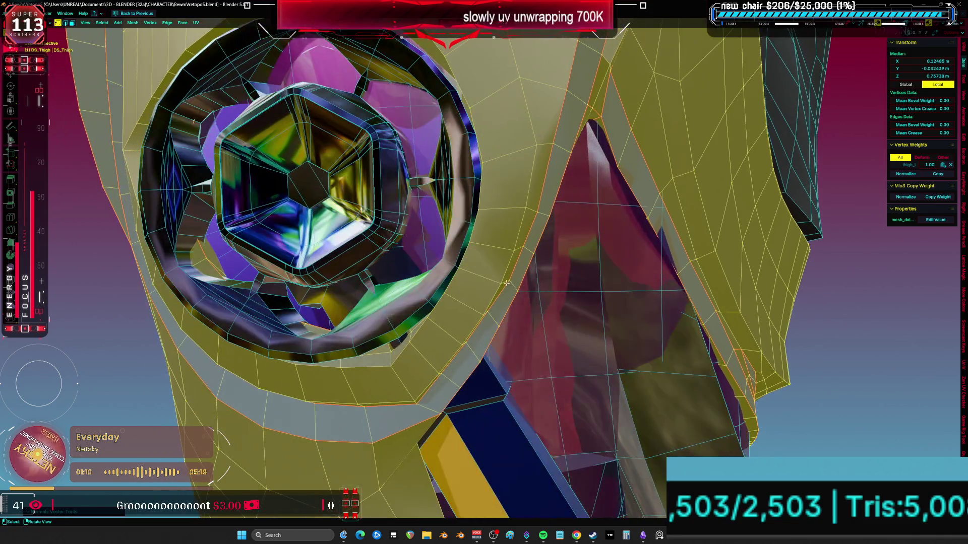
click(517, 270)
click(519, 265)
key(a)
key(Tab)
Step: Select the knee hinge Cylinder.061 and switch to wireframe shading
scroll(540, 225, down, 5)
mouse_move(541, 225)
middle_down()
mouse_move(563, 290)
mouse_move(682, 272)
mouse_move(612, 335)
mouse_move(509, 286)
mouse_move(524, 226)
mouse_move(470, 238)
mouse_move(486, 225)
middle_up()
key(Tab)
key(ctrl+r)
key(Escape)
key(Tab)
click(486, 225)
key(shift+z)
Step: Snap to a straight front view and zoom out to frame the whole character
middle_drag(559, 212, 519, 288)
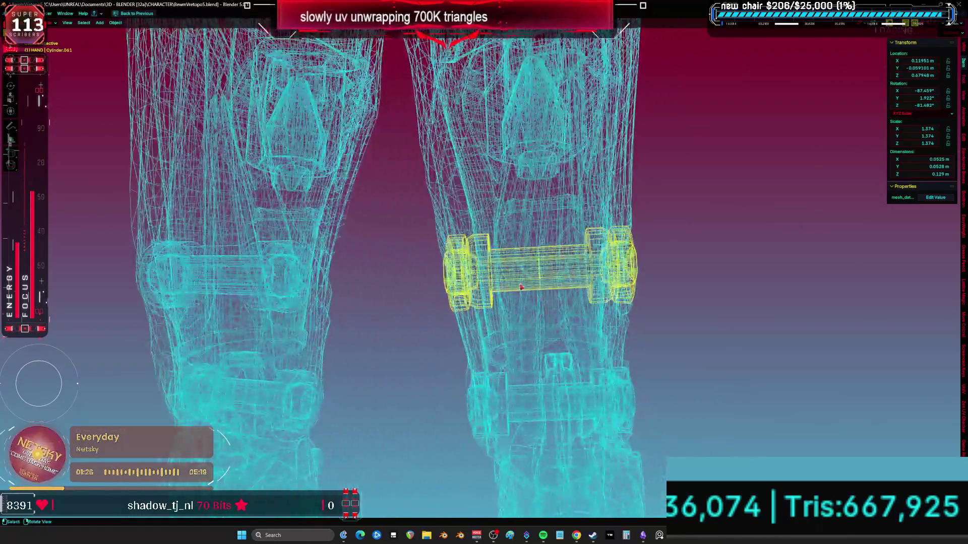
key(KP_1)
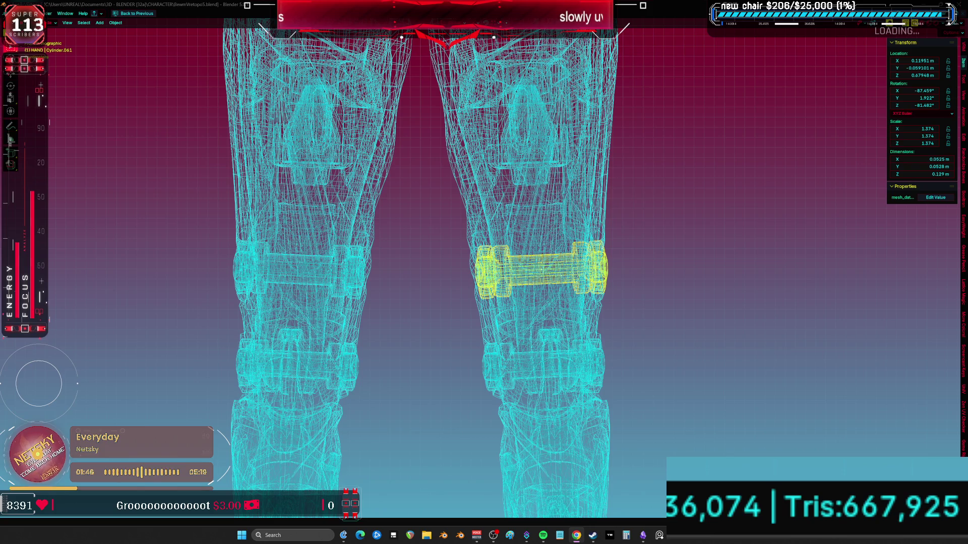
scroll(568, 247, down, 3)
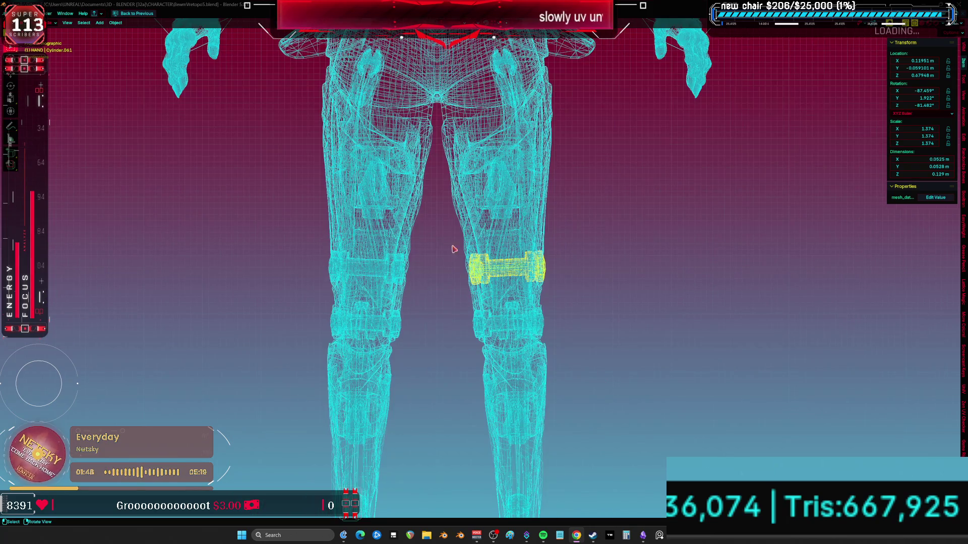
scroll(568, 247, down, 5)
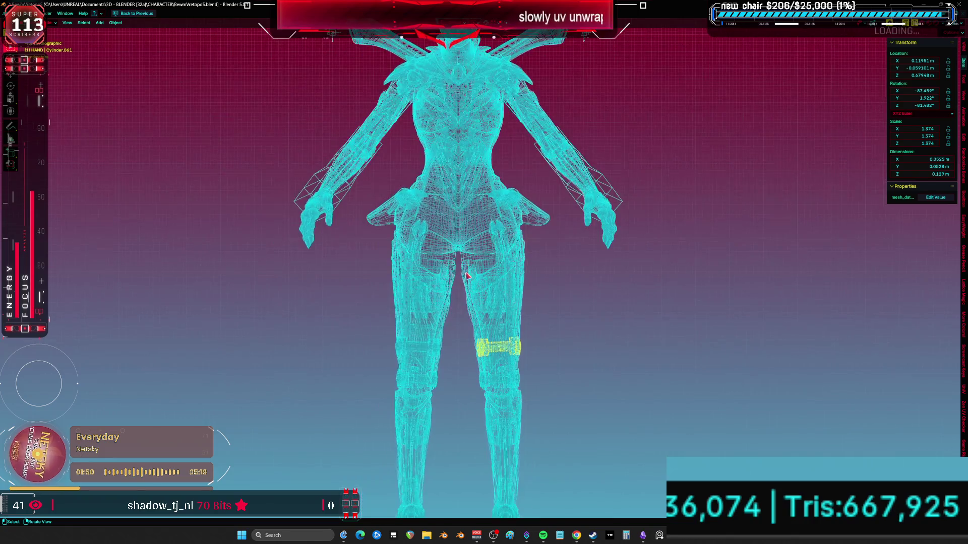
key(alt+z)
Step: Toggle material preview and see-through wireframe while orbiting over the face, collar and torso
scroll(538, 146, up, 8)
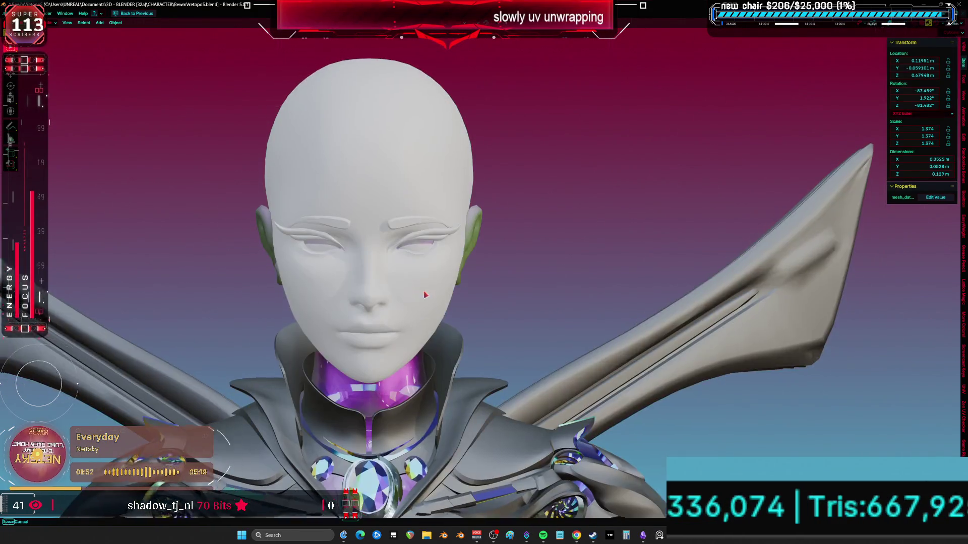
key(alt+z)
key(shift+z)
middle_drag(495, 272, 512, 277)
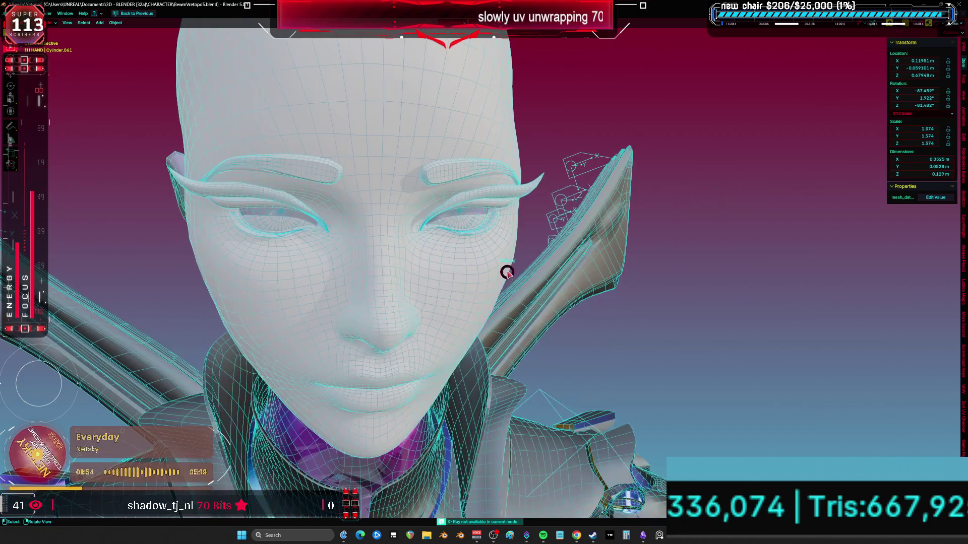
key(alt+z)
key(alt+z)
middle_drag(663, 278, 648, 292)
shift+scroll(648, 291, down, 8)
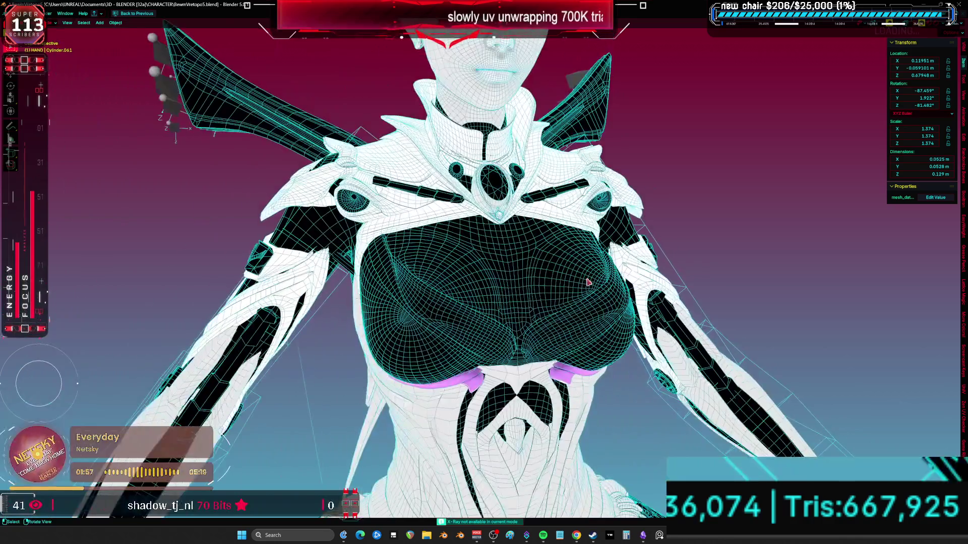
mouse_move(588, 283)
middle_down()
mouse_move(651, 263)
mouse_move(519, 302)
mouse_move(636, 302)
middle_up()
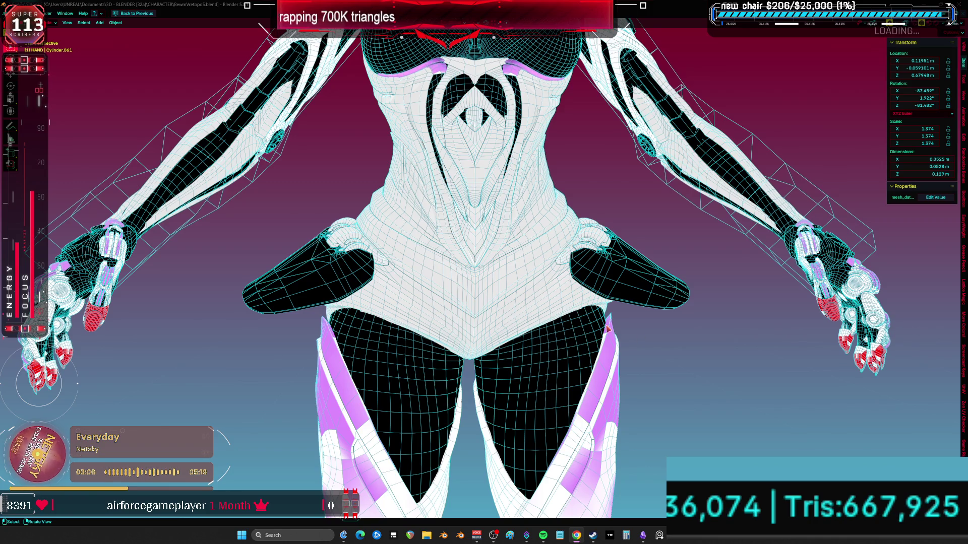
mouse_move(593, 216)
middle_down()
mouse_move(580, 270)
mouse_move(550, 220)
mouse_move(572, 183)
mouse_move(568, 200)
middle_up()
Step: Switch to Material Preview and move the body mesh off to the left
key(z)
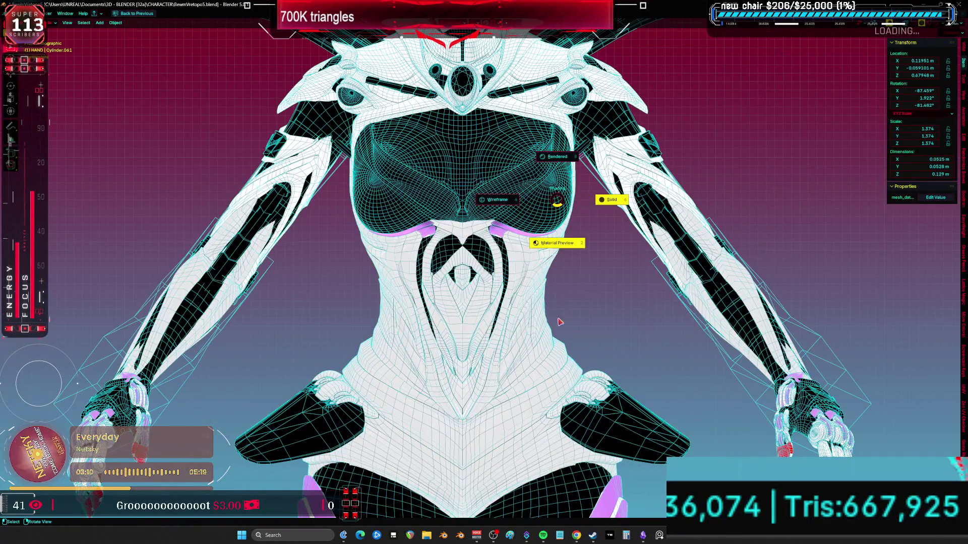
click(551, 240)
scroll(550, 241, up, 3)
click(504, 282)
key(g)
click(279, 221)
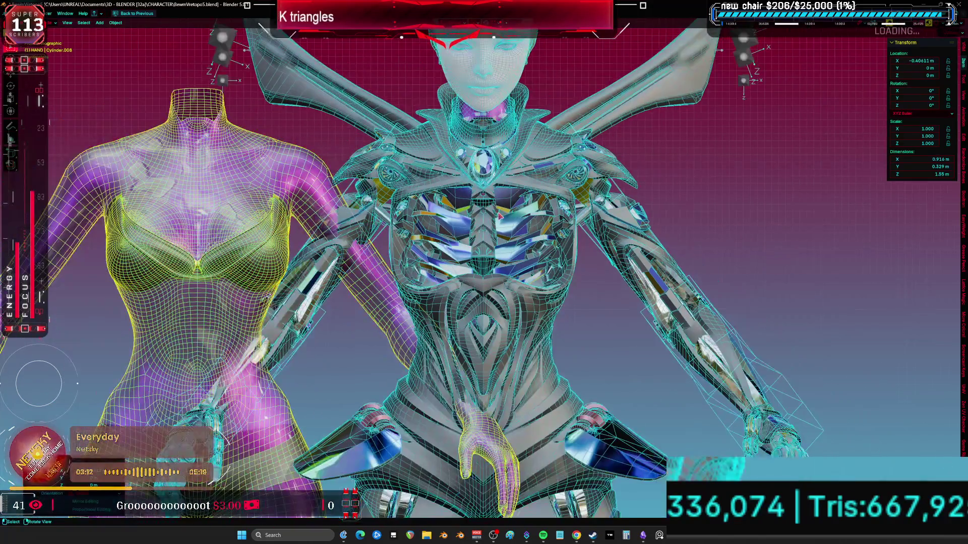
Step: Move the ribcage armor right along X and open it in Edit Mode
click(484, 242)
key(g)
key(x)
click(659, 220)
key(Tab)
mouse_move(660, 220)
middle_down()
mouse_move(670, 258)
mouse_move(625, 254)
mouse_move(686, 259)
mouse_move(584, 250)
mouse_move(479, 222)
mouse_move(464, 201)
mouse_move(560, 211)
mouse_move(661, 205)
mouse_move(666, 192)
middle_up()
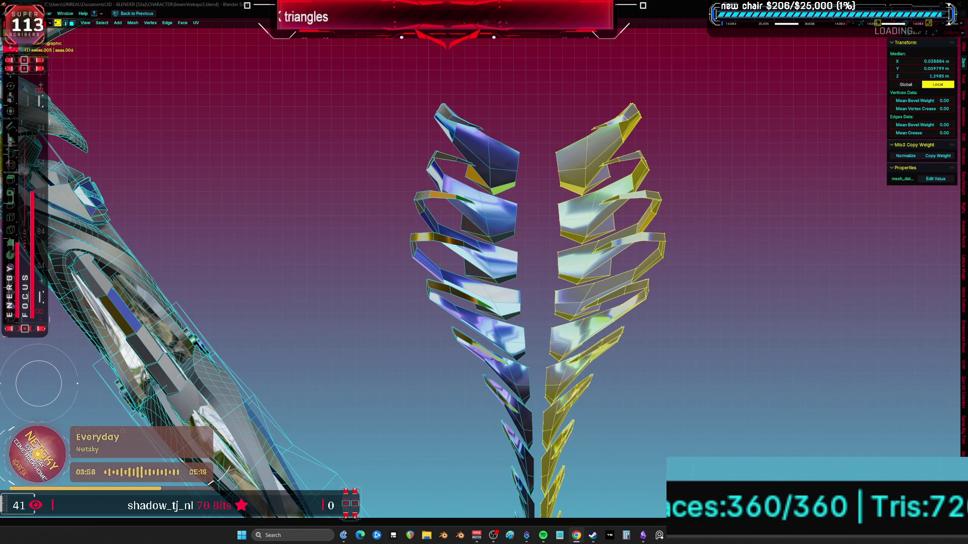
mouse_move(554, 294)
middle_down()
mouse_move(607, 294)
mouse_move(509, 302)
mouse_move(652, 261)
middle_up()
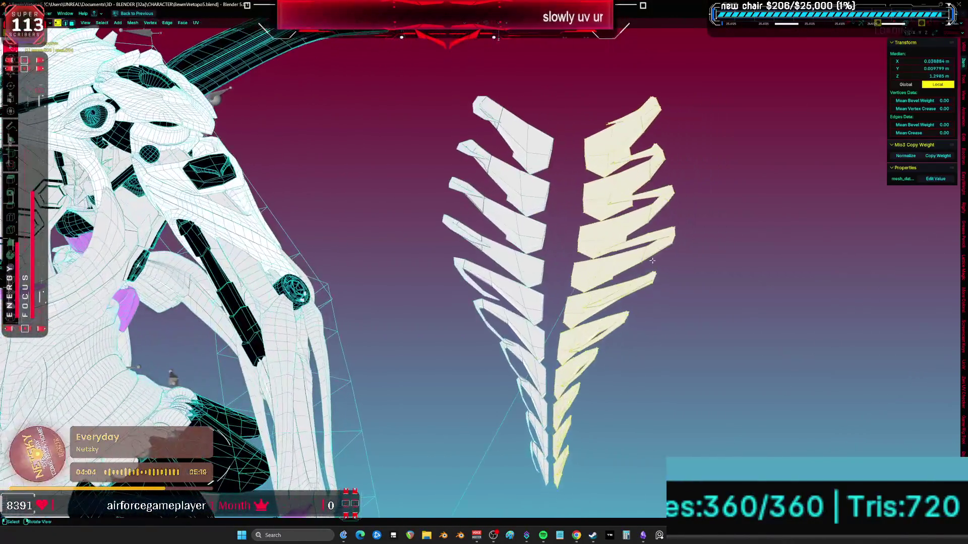
key(z)
key(ctrl+space)
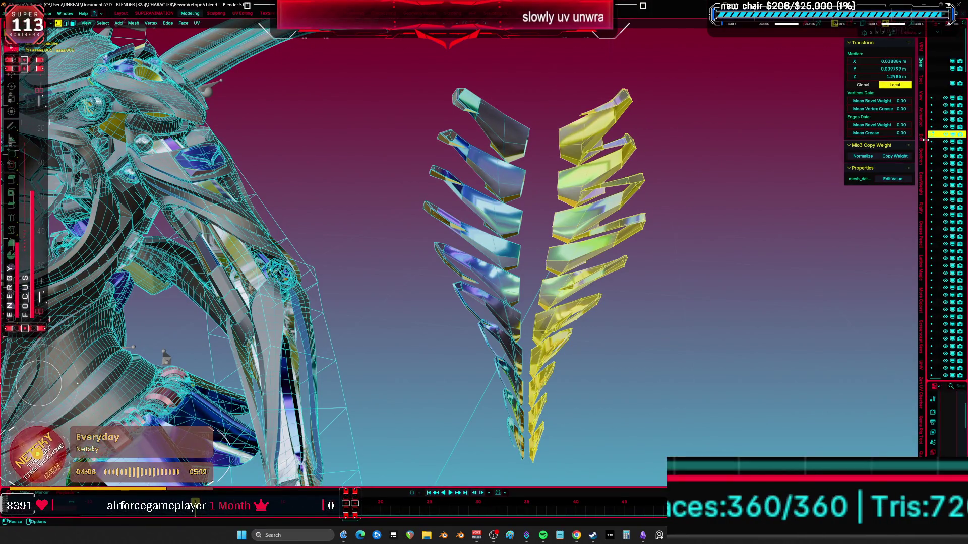
Step: Turn the neighbouring area into a UV Editor showing the UV-Packer tools
drag(925, 140, 612, 139)
click(623, 23)
click(653, 61)
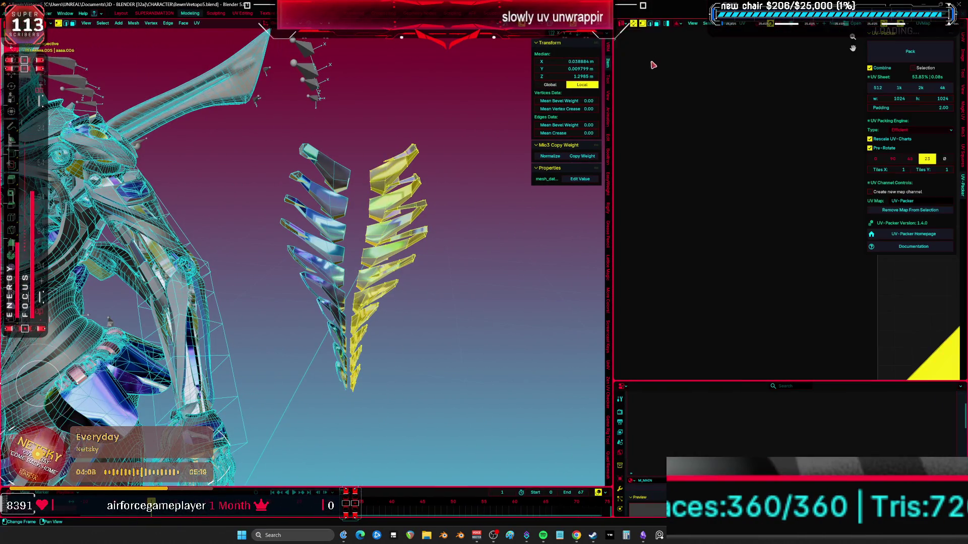
scroll(787, 232, up, 2)
key(ctrl+space)
scroll(766, 275, down, 2)
scroll(609, 301, up, 2)
key(ctrl+space)
Step: Set the viewport lighting to MatCap for shading the ribcage
middle_drag(363, 232, 451, 225)
scroll(457, 156, up, 2)
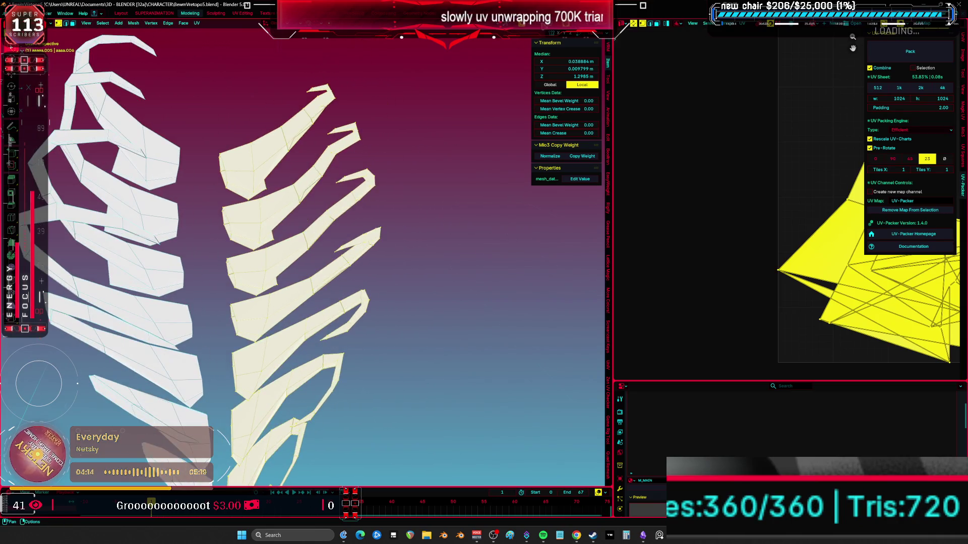
middle_drag(457, 156, 492, 150)
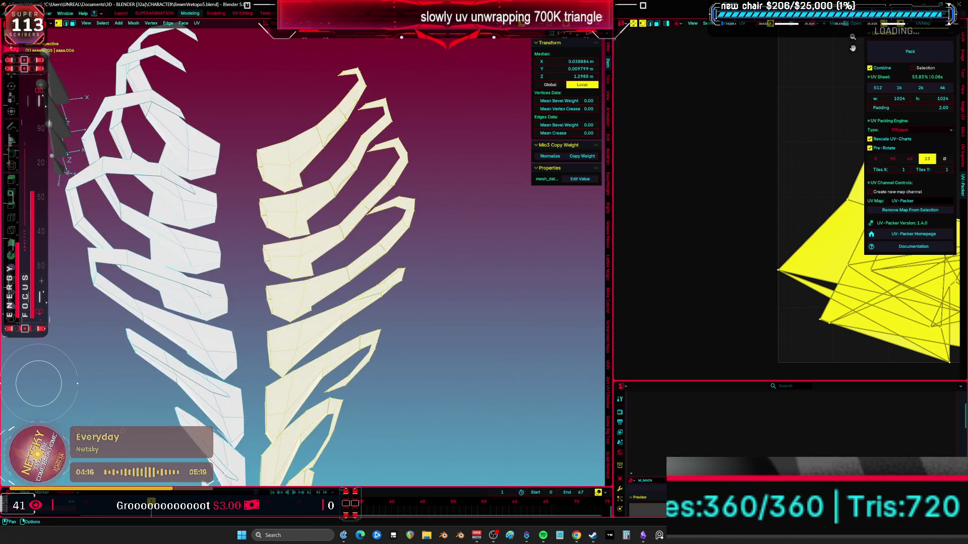
click(595, 24)
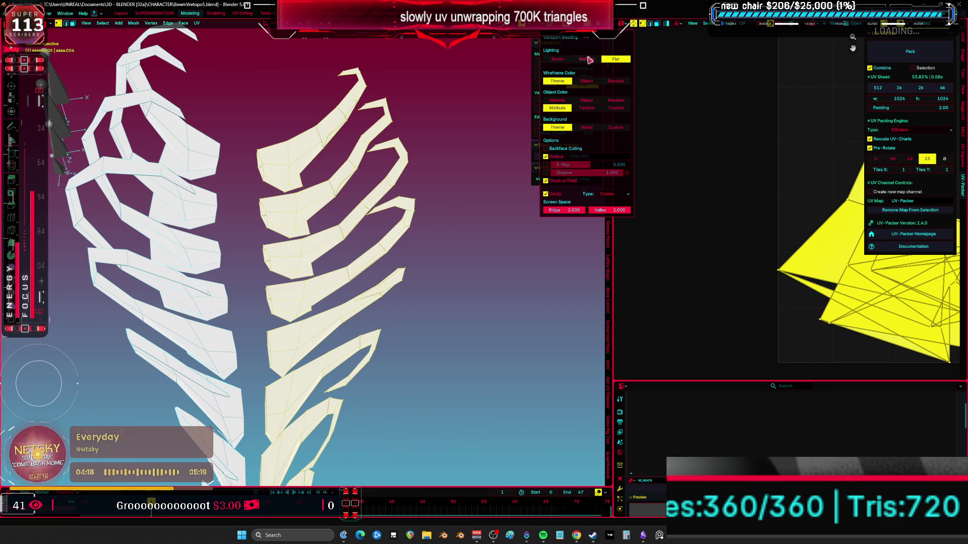
click(587, 59)
click(583, 76)
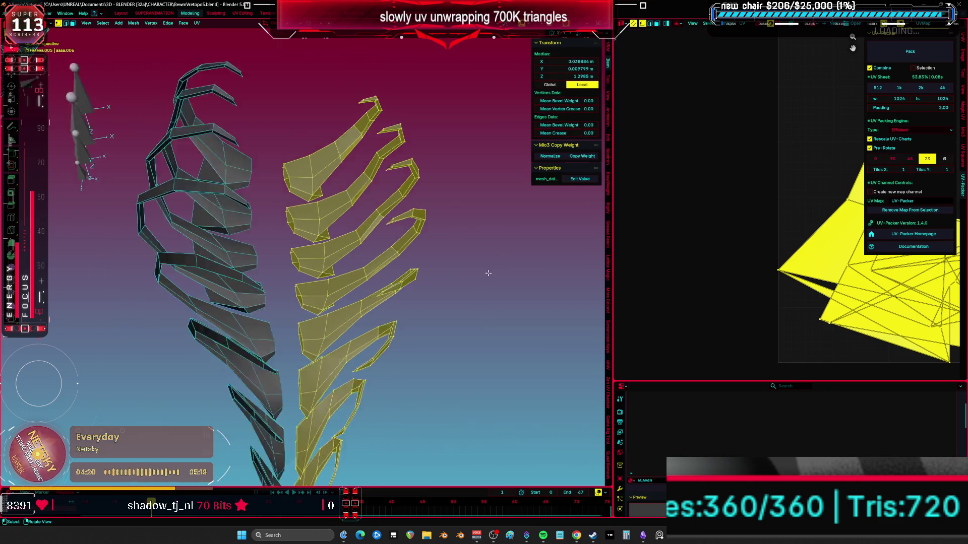
Step: Maximise the 3D view, isolate the two ribcage halves in local view, and pick rib edges
key(ctrl+space)
key(KP_Divide)
mouse_move(532, 298)
middle_down()
mouse_move(472, 271)
mouse_move(568, 171)
mouse_move(511, 268)
mouse_move(514, 260)
mouse_move(520, 245)
mouse_move(523, 305)
mouse_move(511, 243)
middle_up()
key(alt+a)
shift+click(523, 317)
shift+click(515, 314)
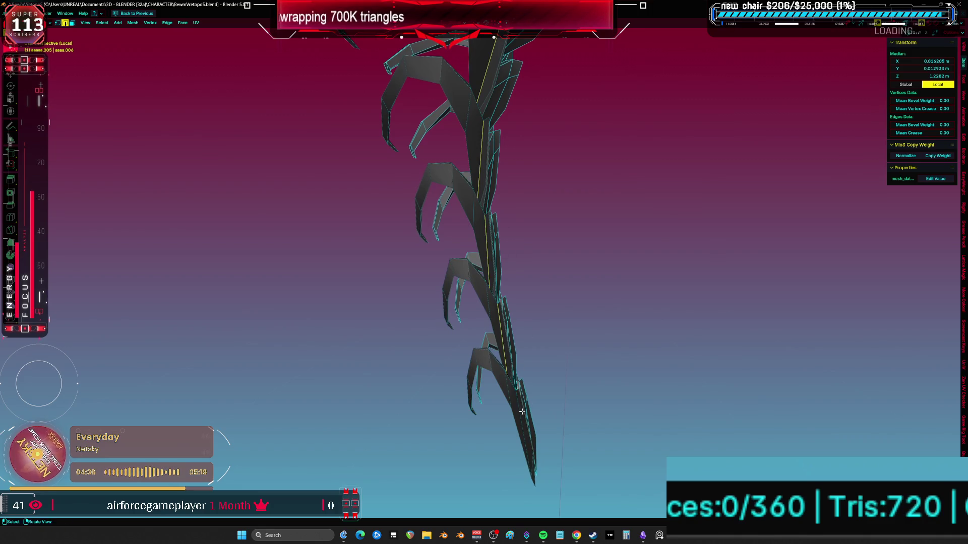
Step: Select the rib edge loops and mark them as UV seams
shift+click(498, 240)
mouse_move(498, 239)
middle_down()
mouse_move(511, 223)
mouse_move(413, 182)
middle_up()
scroll(522, 224, up, 3)
shift+click(522, 224)
shift+click(394, 332)
middle_drag(394, 333, 383, 259)
shift+click(387, 284)
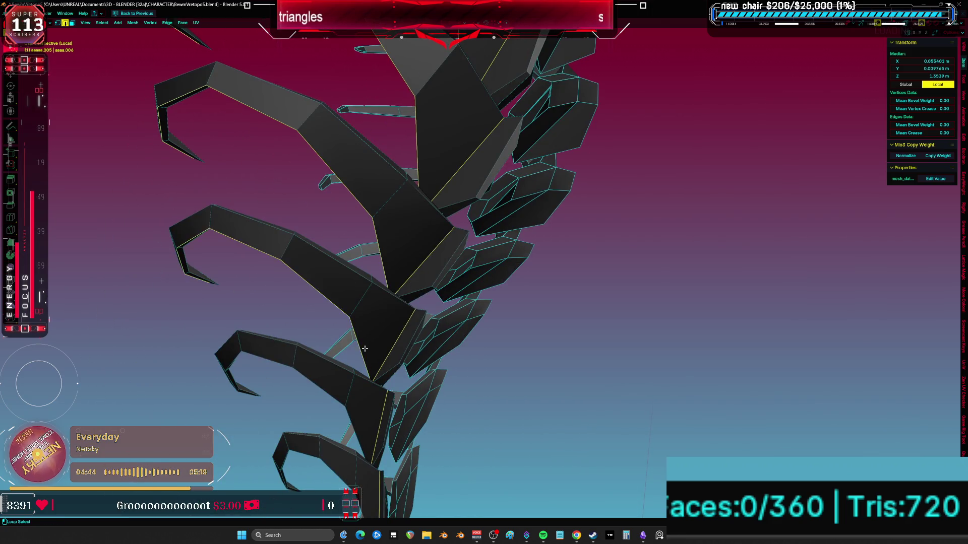
shift+click(364, 348)
middle_drag(365, 348, 403, 259)
shift+click(383, 322)
middle_drag(383, 322, 413, 289)
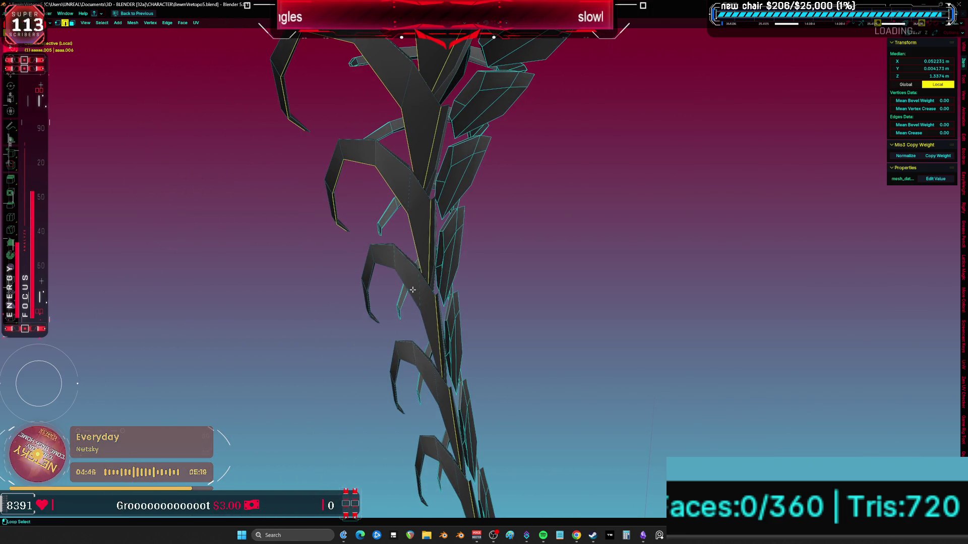
shift+click(421, 381)
middle_drag(421, 381, 452, 329)
key(ctrl+e)
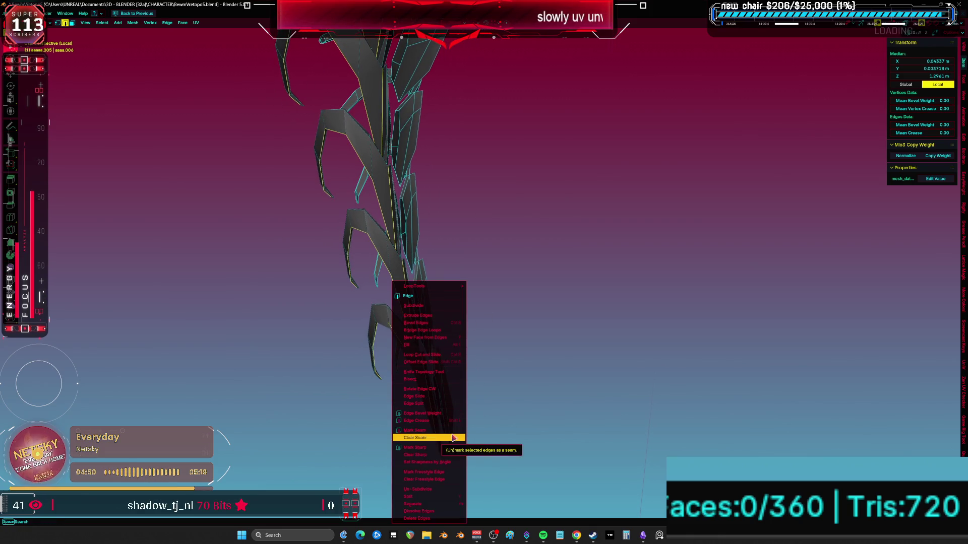
click(444, 431)
Step: Unwrap the whole ribcage with Smart UV Project and inspect the islands in the UV Editor
middle_drag(443, 431, 537, 299)
key(a)
key(u)
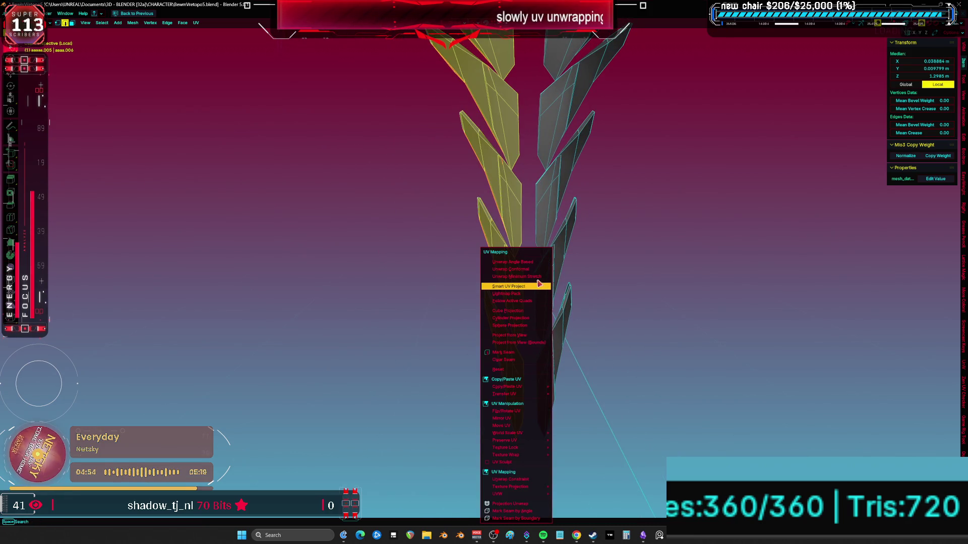
click(539, 284)
key(shift+F10)
middle_drag(772, 179, 609, 285)
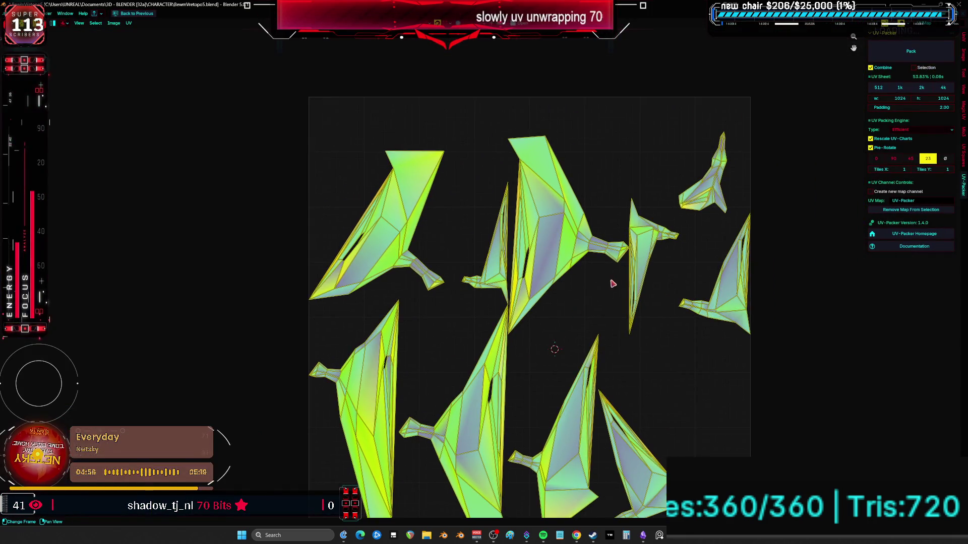
key(ctrl+space)
mouse_move(378, 259)
middle_down()
mouse_move(406, 259)
mouse_move(434, 316)
mouse_move(551, 270)
mouse_move(480, 260)
mouse_move(479, 328)
mouse_move(414, 321)
mouse_move(397, 227)
mouse_move(411, 259)
middle_up()
key(ctrl+space)
click(479, 328)
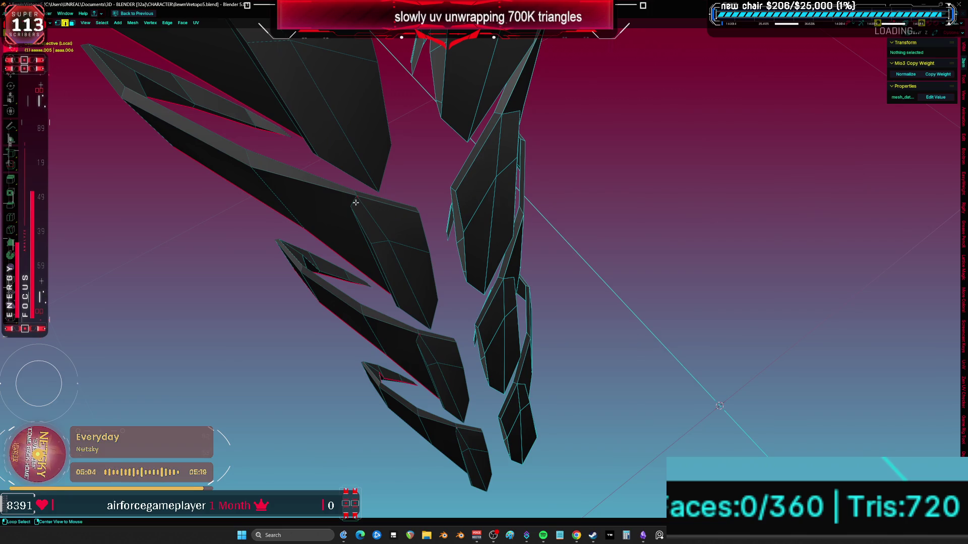
Step: Select edge loops on the ribcage and inspect the seams from several angles
alt+click(355, 202)
mouse_move(355, 202)
middle_down()
mouse_move(378, 195)
mouse_move(360, 238)
mouse_move(417, 309)
mouse_move(473, 316)
mouse_move(399, 410)
mouse_move(403, 356)
mouse_move(391, 328)
mouse_move(408, 303)
mouse_move(446, 288)
middle_up()
alt+click(360, 238)
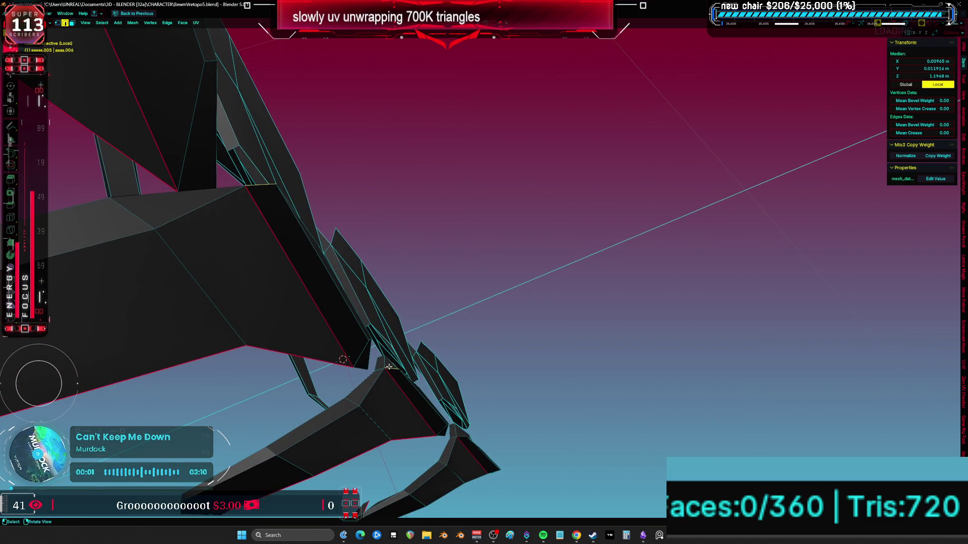
mouse_move(422, 301)
middle_down()
mouse_move(398, 263)
mouse_move(384, 303)
mouse_move(335, 260)
mouse_move(369, 315)
middle_up()
middle_drag(357, 280, 384, 200)
mouse_move(358, 158)
middle_down()
mouse_move(384, 255)
mouse_move(380, 186)
mouse_move(432, 139)
mouse_move(380, 282)
mouse_move(378, 259)
mouse_move(365, 267)
mouse_move(342, 254)
mouse_move(316, 261)
mouse_move(371, 244)
mouse_move(371, 252)
mouse_move(347, 232)
middle_up()
Step: Unwrap the ribcage with Minimum Stretch and review the strip islands in the UV Editor
key(u)
click(347, 232)
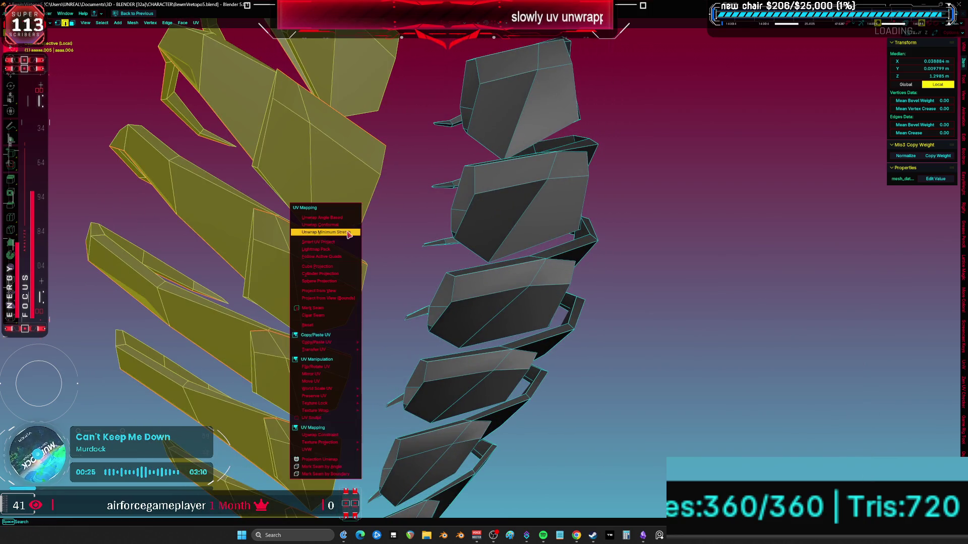
key(ctrl+Page_Up)
key(ctrl+space)
middle_drag(565, 292, 535, 233)
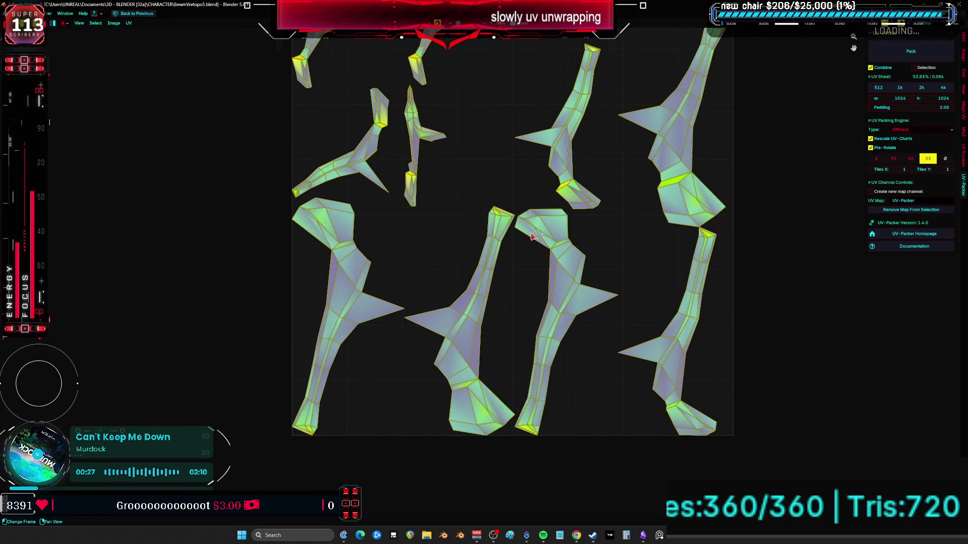
click(503, 291)
mouse_move(487, 192)
middle_down()
mouse_move(479, 295)
mouse_move(489, 283)
middle_up()
key(ctrl+space)
Step: Switch to a side orthographic view in a maximised 3D view
key(grave)
click(328, 300)
key(ctrl+space)
scroll(504, 304, down, 4)
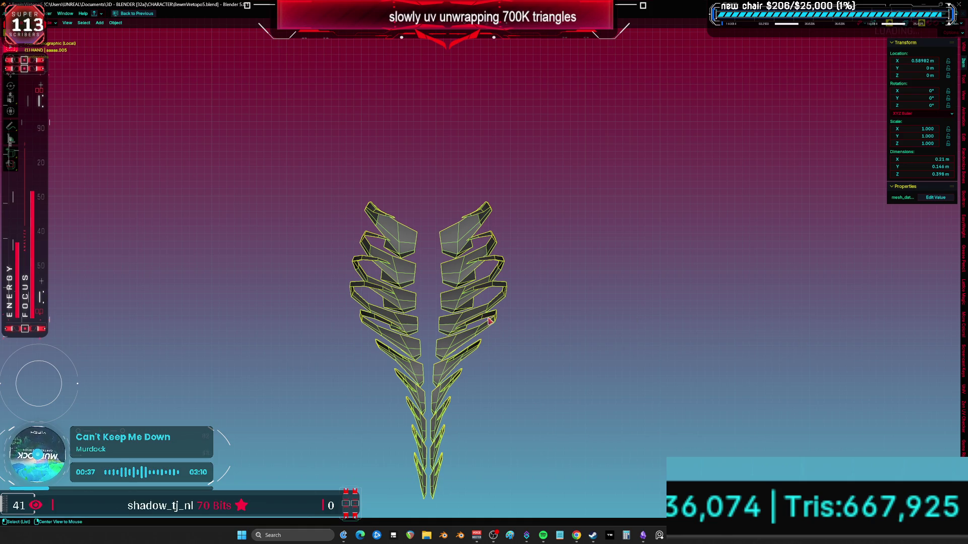
Step: Reset the ribcage's location to the origin and frame the whole rigged character
key(KP_5)
key(alt+g)
key(KP_5)
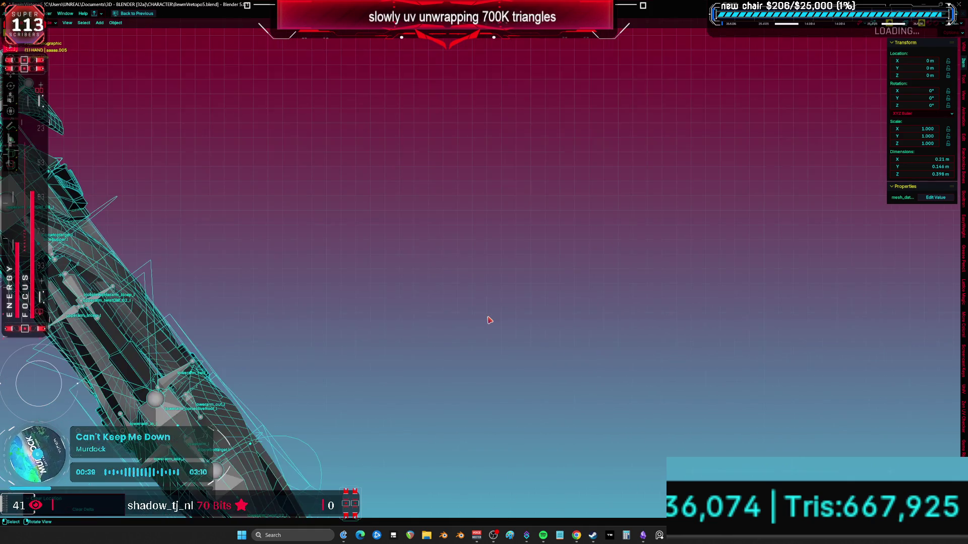
key(Home)
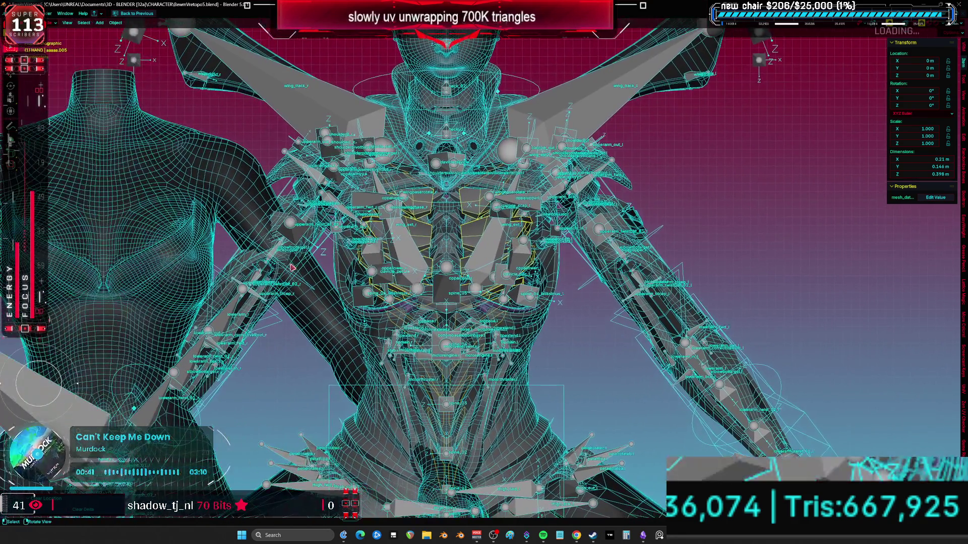
Step: Inspect the shaded torso with overlays hidden, then restore overlays and edit the collar mesh
key(shift+alt+z)
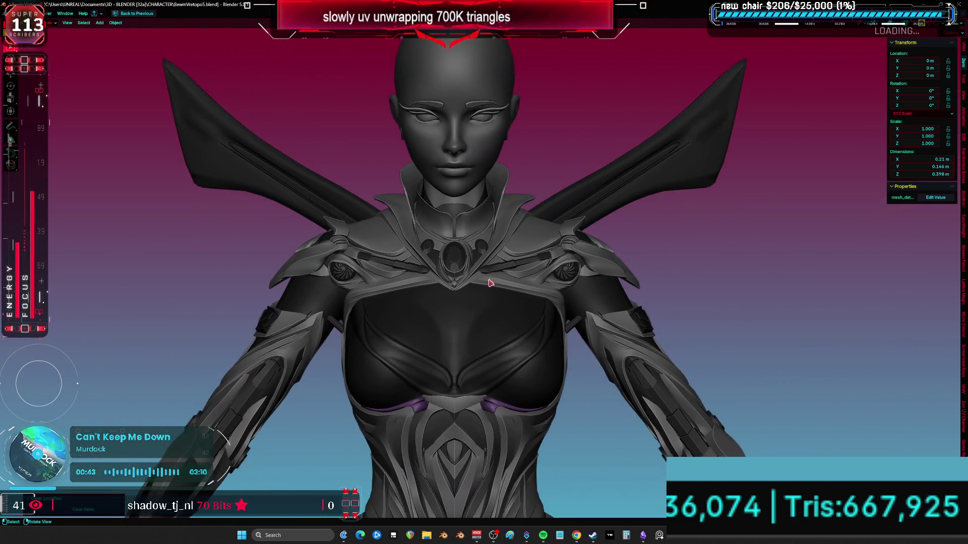
scroll(489, 283, up, 3)
middle_drag(489, 283, 526, 266)
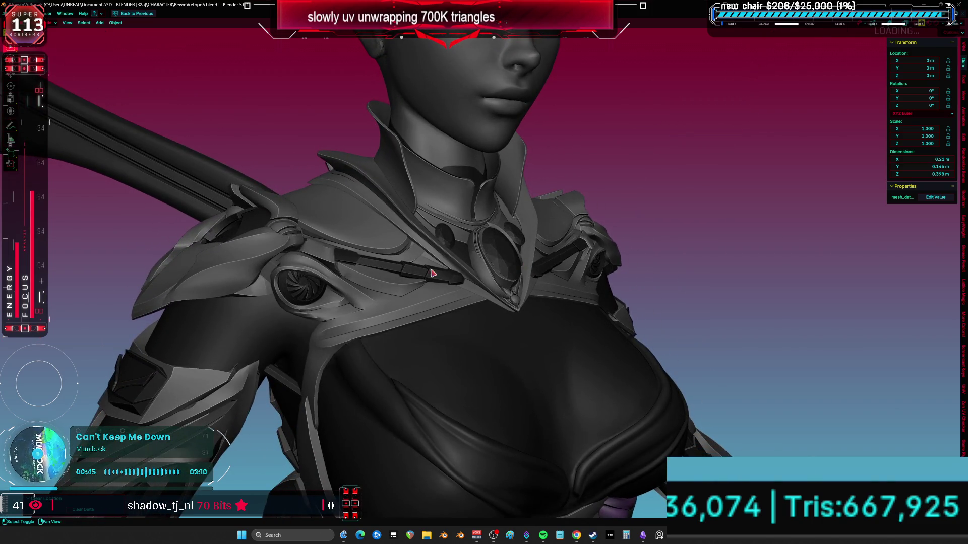
middle_drag(436, 273, 476, 249)
key(shift+alt+z)
mouse_move(516, 224)
middle_down()
mouse_move(596, 175)
mouse_move(552, 226)
mouse_move(495, 207)
mouse_move(558, 210)
mouse_move(589, 236)
mouse_move(492, 220)
mouse_move(486, 199)
mouse_move(497, 253)
middle_up()
key(shift+alt+z)
key(shift+alt+z)
key(shift+alt+z)
key(Tab)
key(shift+alt+z)
Step: Isolate the collar mesh in Local View and inspect it, selecting a trunk vertex
key(KP_Divide)
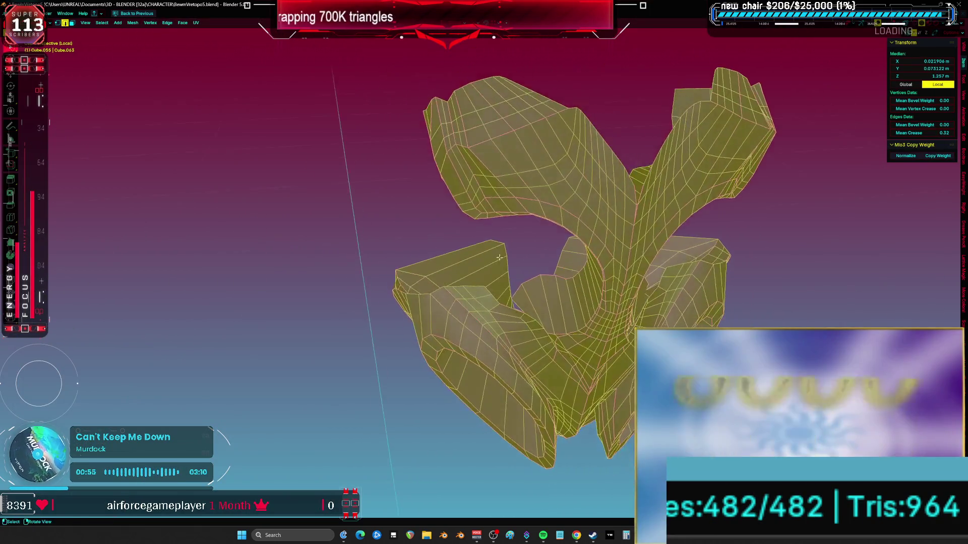
scroll(498, 253, up, 8)
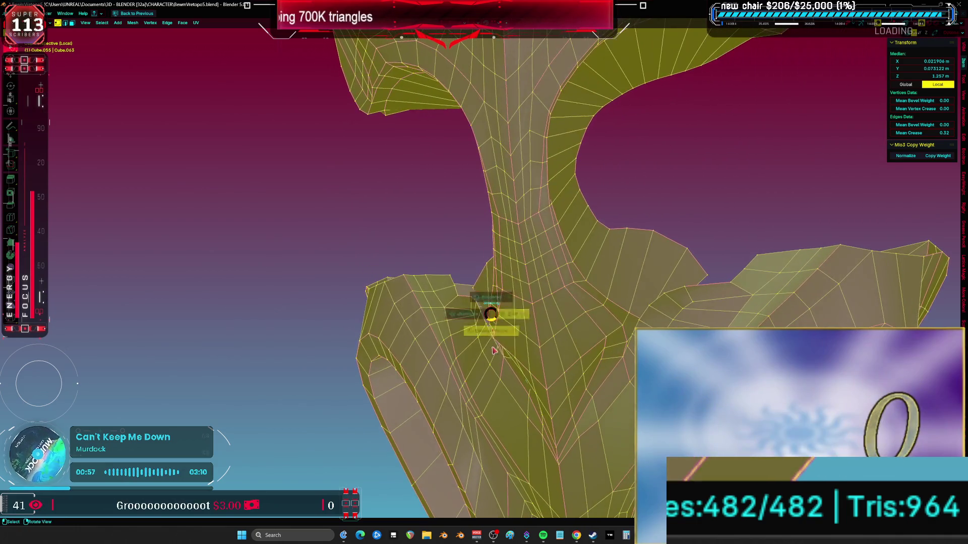
scroll(493, 331, down, 8)
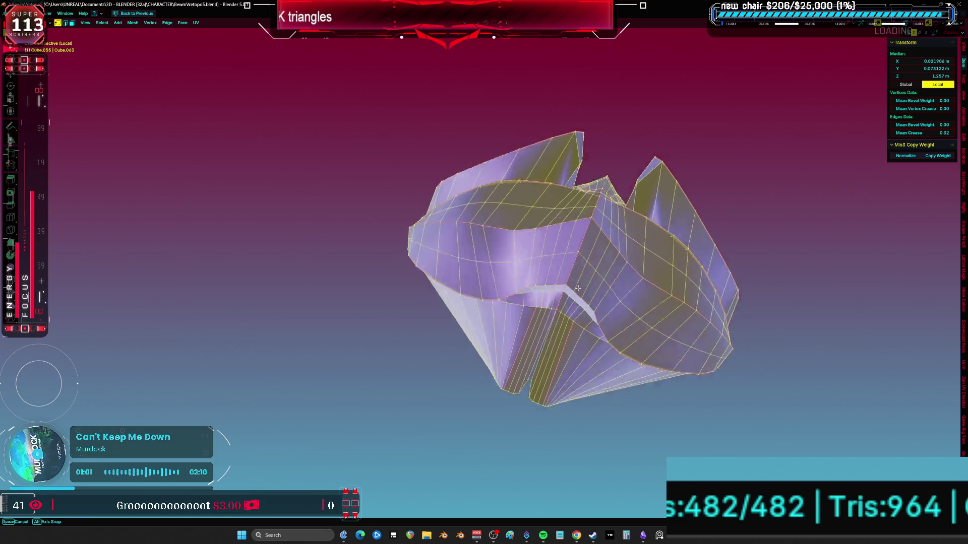
middle_drag(579, 285, 584, 280)
scroll(571, 324, up, 5)
click(644, 367)
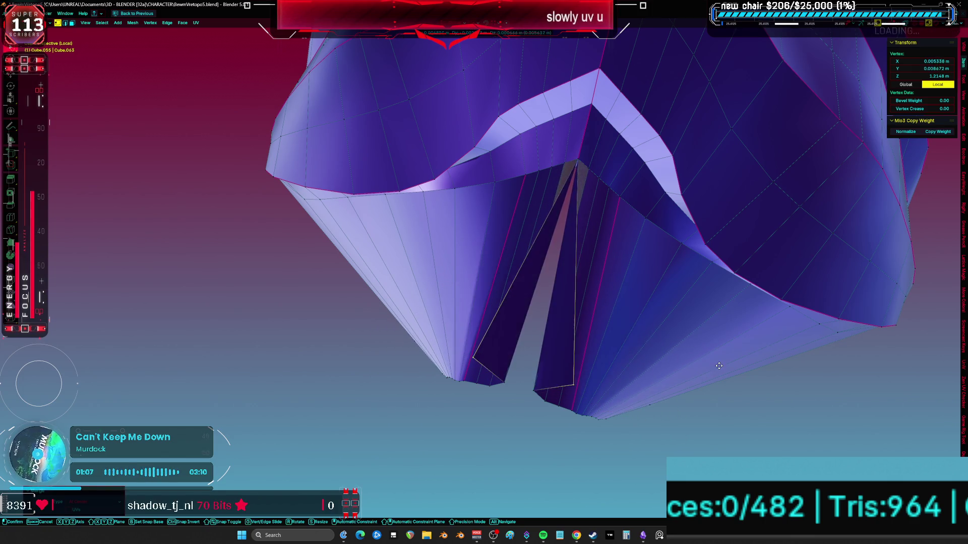
scroll(776, 390, down, 5)
mouse_move(776, 390)
middle_down()
mouse_move(640, 315)
mouse_move(599, 342)
middle_up()
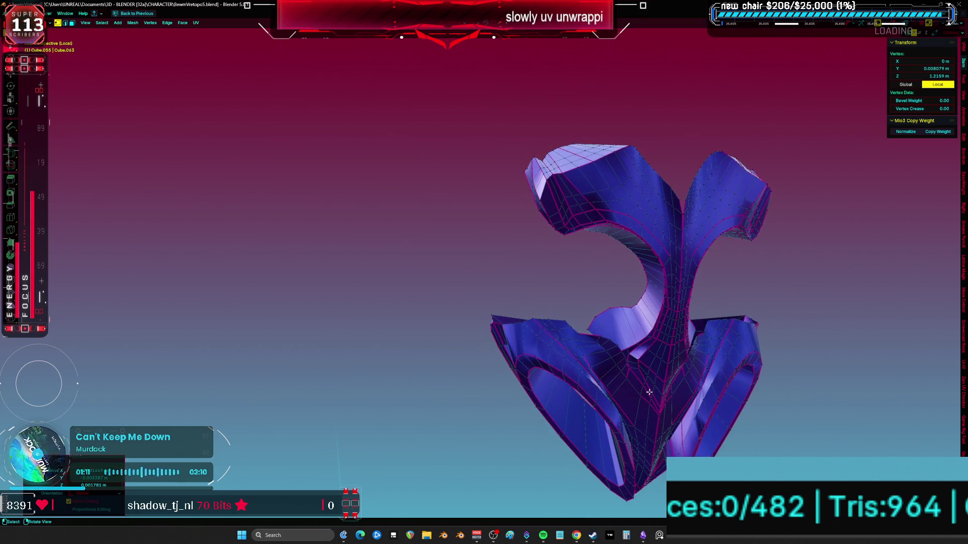
Step: Exit Local View, return to Object Mode and orbit close to the neck
key(KP_Divide)
key(Tab)
mouse_move(574, 348)
middle_down()
mouse_move(610, 319)
mouse_move(616, 351)
mouse_move(543, 333)
mouse_move(544, 299)
mouse_move(484, 266)
middle_up()
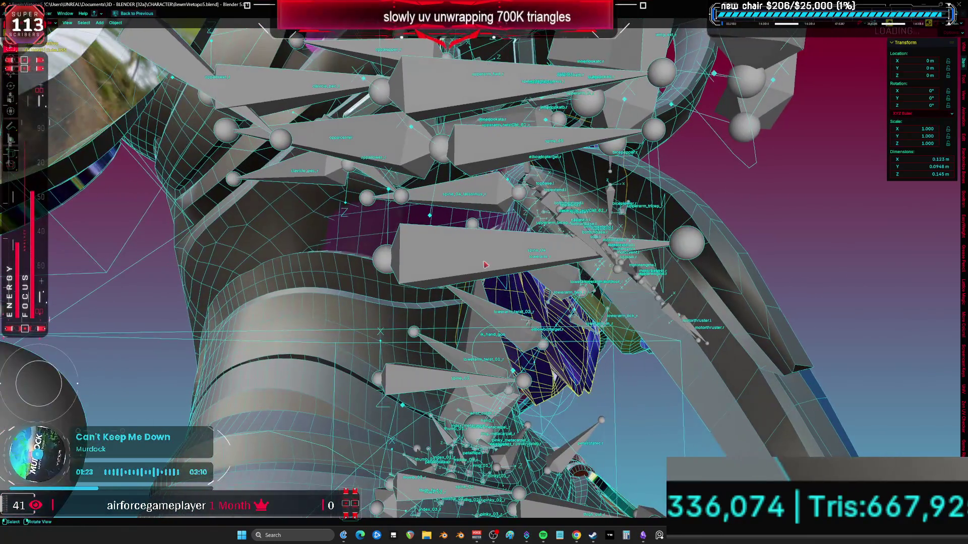
Step: Hide the objects blocking the neck and briefly review the collar mesh in Edit Mode
key(ctrl+z)
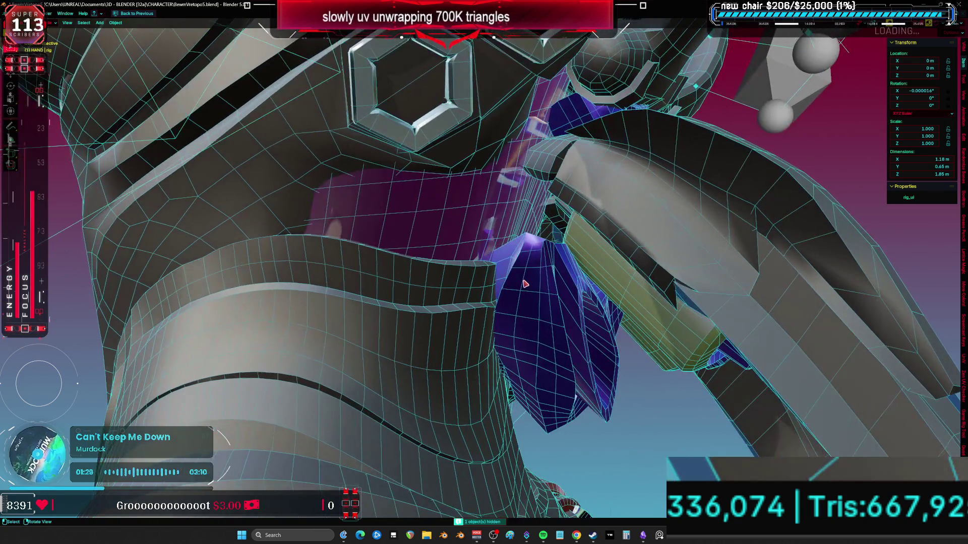
key(Tab)
key(a)
mouse_move(511, 273)
middle_down()
mouse_move(559, 306)
mouse_move(352, 268)
mouse_move(398, 208)
middle_up()
key(Tab)
Step: Make the neck piece active and view it up close in Sculpt Mode
key(b)
click(397, 209)
scroll(397, 209, up, 5)
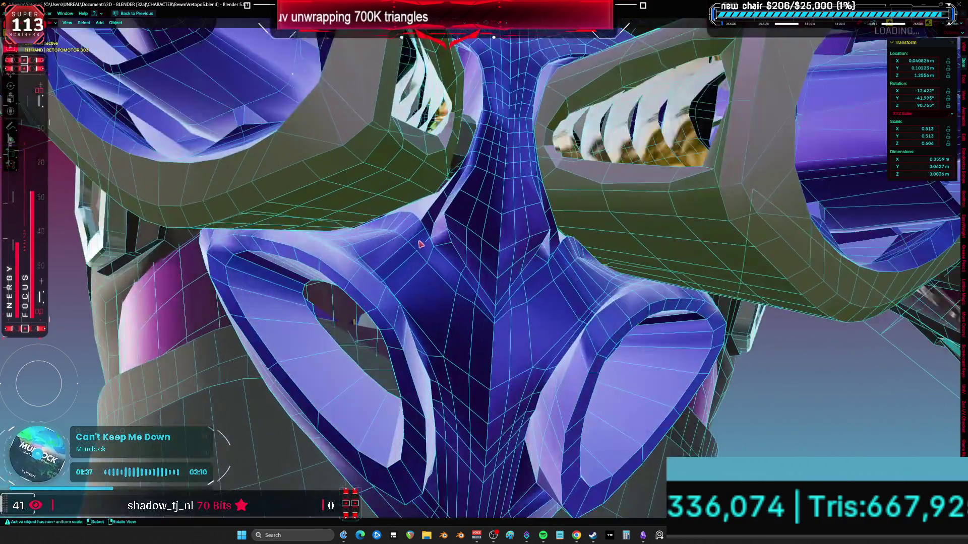
key(ctrl+Tab)
key(ctrl+Tab)
middle_drag(489, 276, 488, 270)
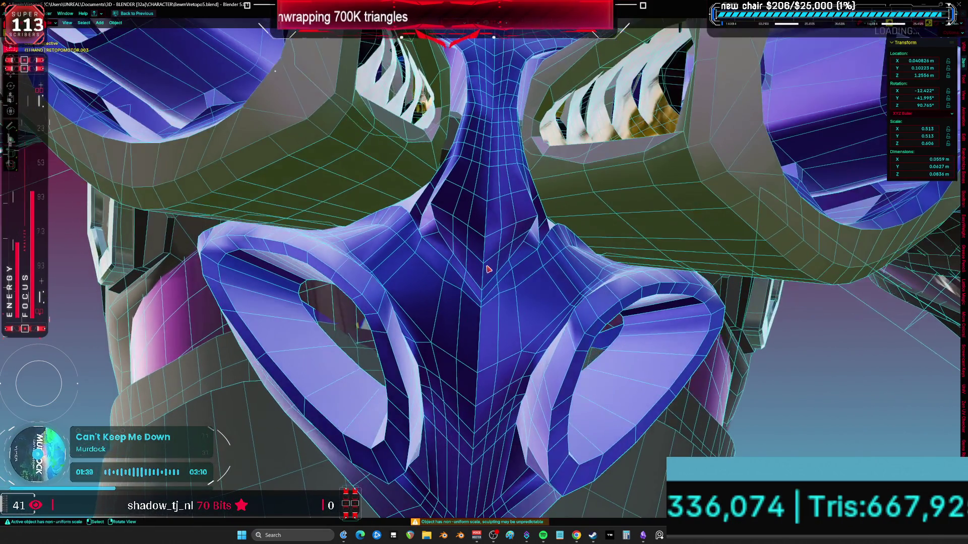
click(465, 287)
scroll(337, 243, up, 3)
middle_drag(337, 243, 285, 255)
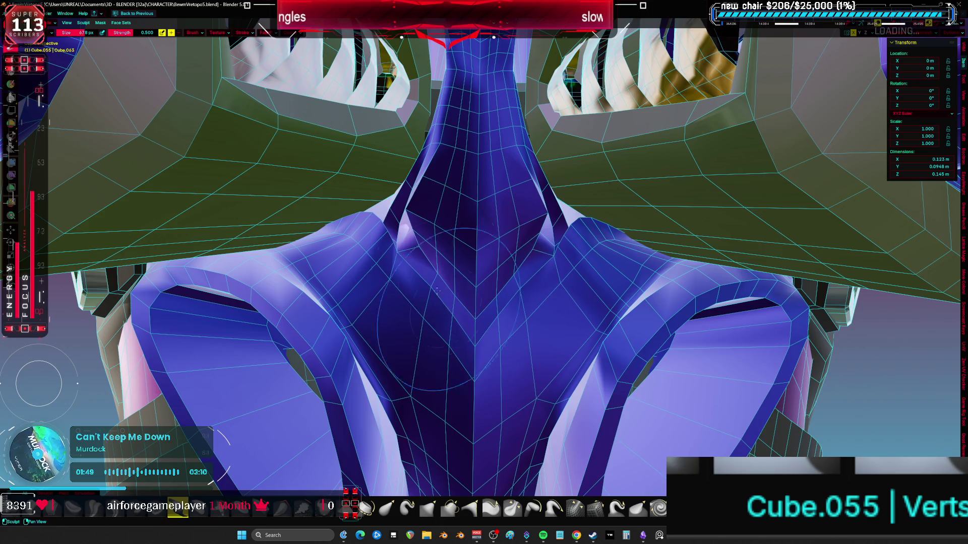
mouse_move(384, 270)
middle_down()
mouse_move(414, 258)
mouse_move(444, 282)
mouse_move(441, 313)
middle_up()
Step: Re-enter Edit Mode on the collar, clear the selection and enable X-ray display
key(Tab)
key(shift+v)
key(a)
mouse_move(441, 313)
middle_down()
mouse_move(438, 339)
mouse_move(530, 323)
mouse_move(604, 365)
mouse_move(529, 319)
mouse_move(630, 330)
mouse_move(621, 327)
middle_up()
key(alt+a)
key(alt+z)
key(alt+z)
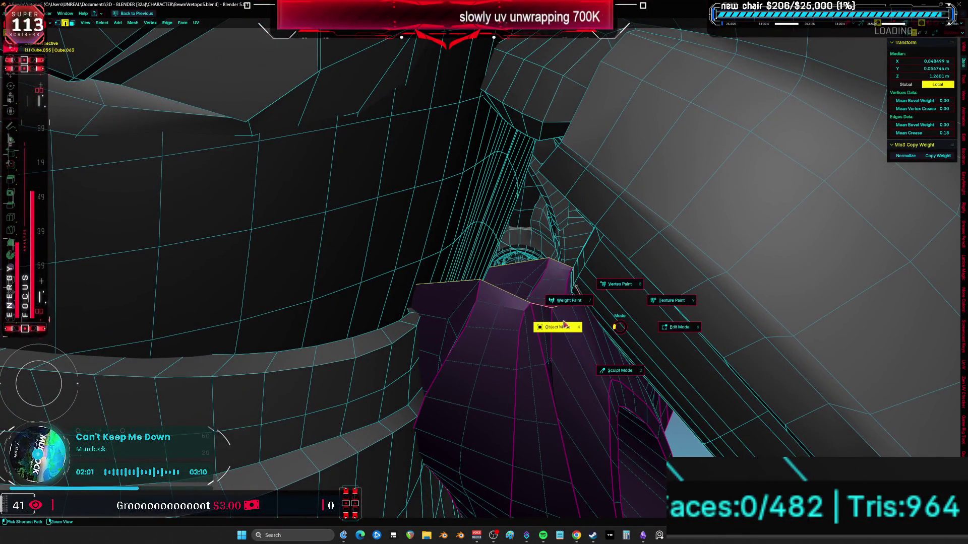
Step: Hide GC_Winglet and RETOPOMOTOR.001, then edit the purple Cube.055 collar with everything selected
click(581, 327)
key(h)
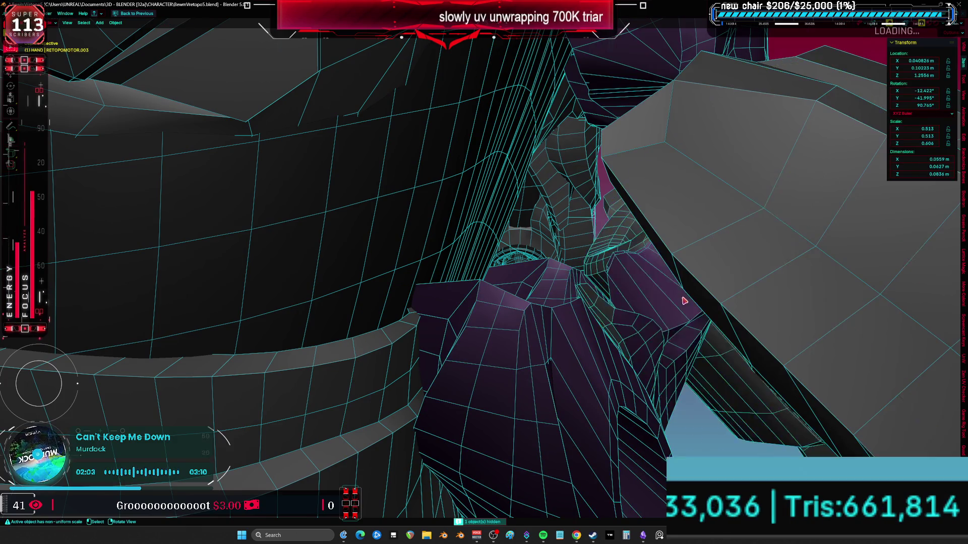
click(678, 285)
scroll(678, 284, down, 5)
key(h)
mouse_move(676, 291)
middle_down()
mouse_move(702, 259)
mouse_move(795, 259)
mouse_move(676, 253)
mouse_move(658, 268)
mouse_move(471, 337)
mouse_move(383, 334)
mouse_move(398, 314)
middle_up()
click(794, 259)
key(h)
click(658, 269)
key(Tab)
key(a)
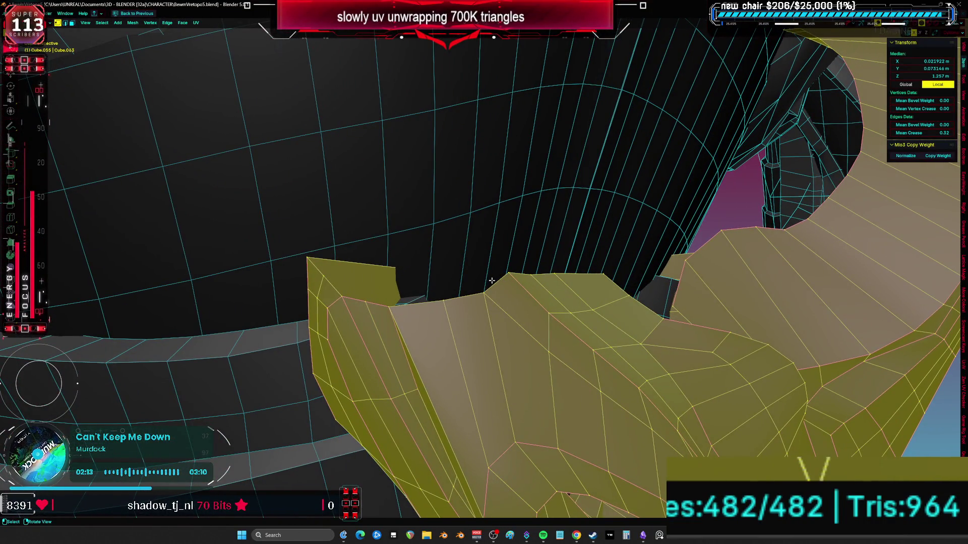
Step: Frame the neck gap and knife a new edge into the collar face
click(477, 281)
shift+middle_drag(342, 278, 513, 293)
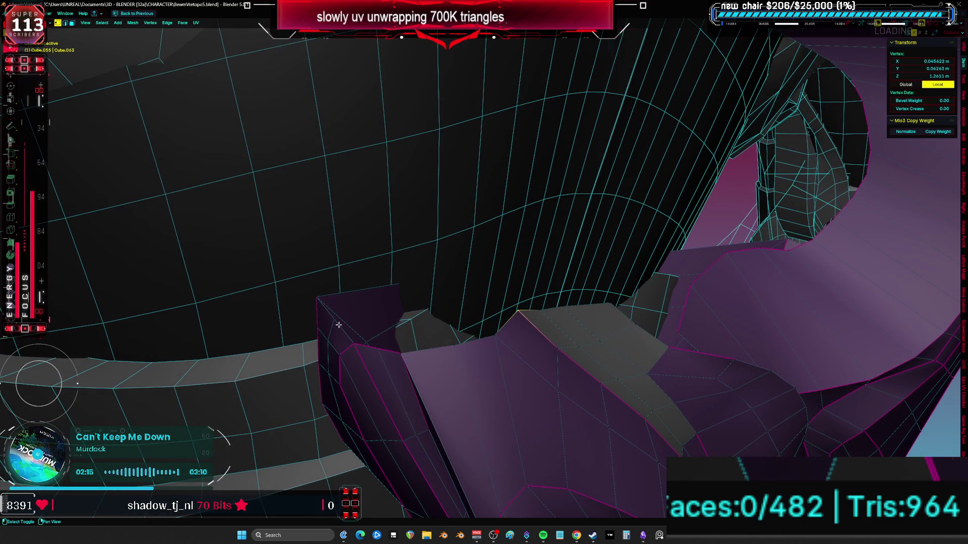
shift+middle_drag(403, 322, 424, 289)
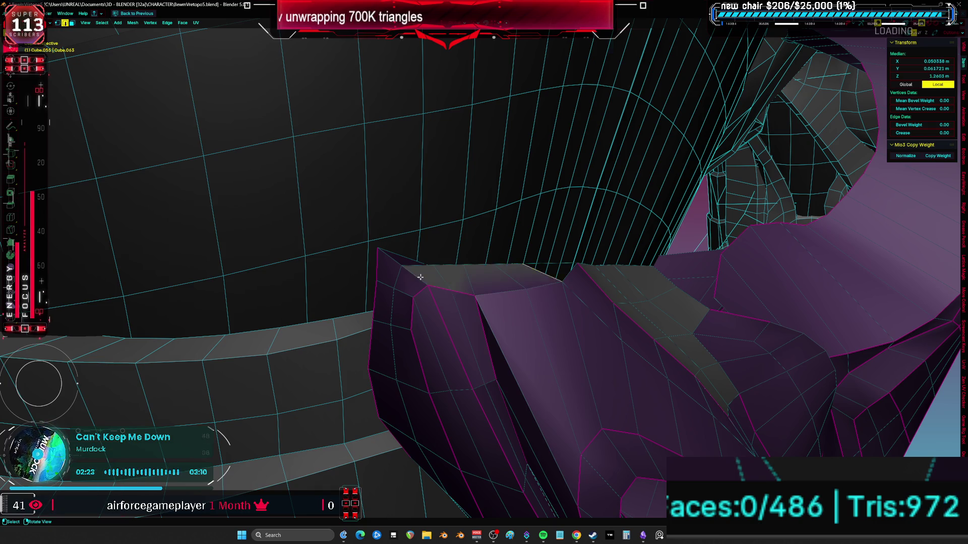
key(a)
mouse_move(495, 263)
middle_down()
mouse_move(484, 289)
mouse_move(503, 324)
mouse_move(488, 340)
middle_up()
key(alt+a)
key(a)
middle_drag(511, 320, 496, 321)
click(380, 354)
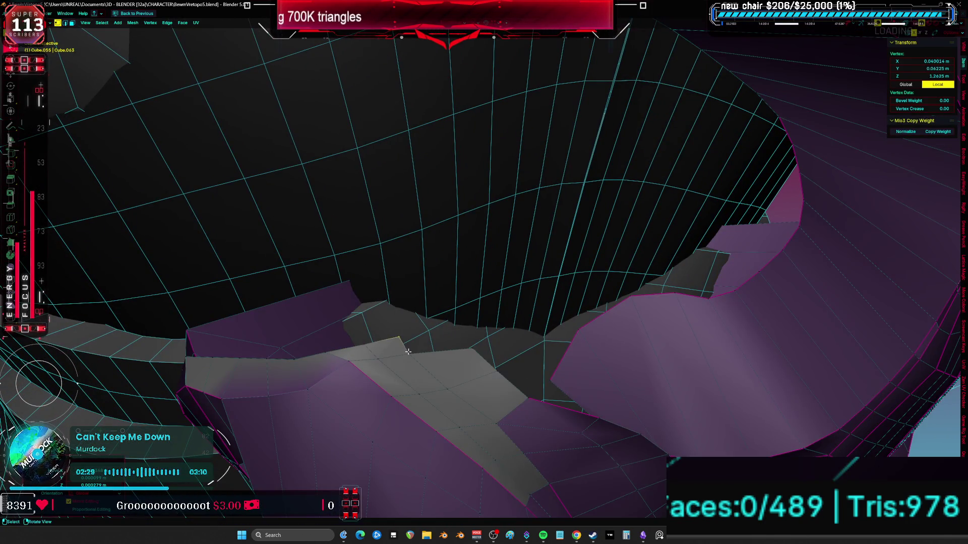
key(a)
middle_drag(407, 351, 535, 322)
key(alt+a)
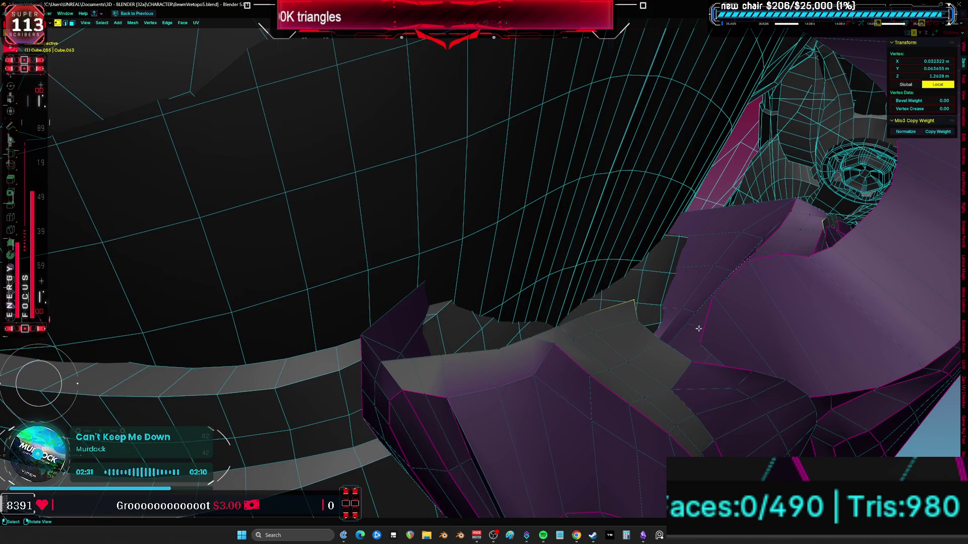
Step: Select an edge path and its four enclosed faces, then merge vertices at center
click(745, 375)
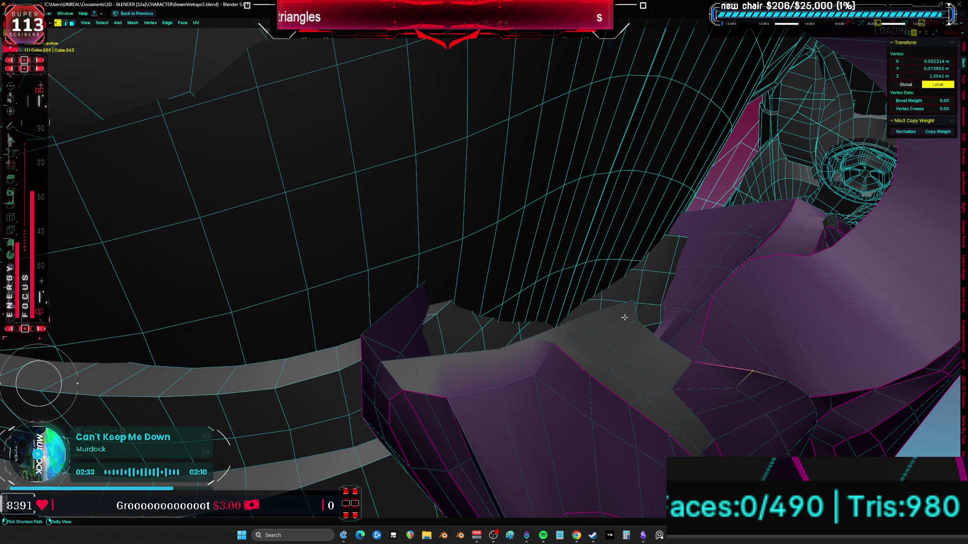
ctrl+click(630, 301)
middle_drag(632, 307, 595, 323)
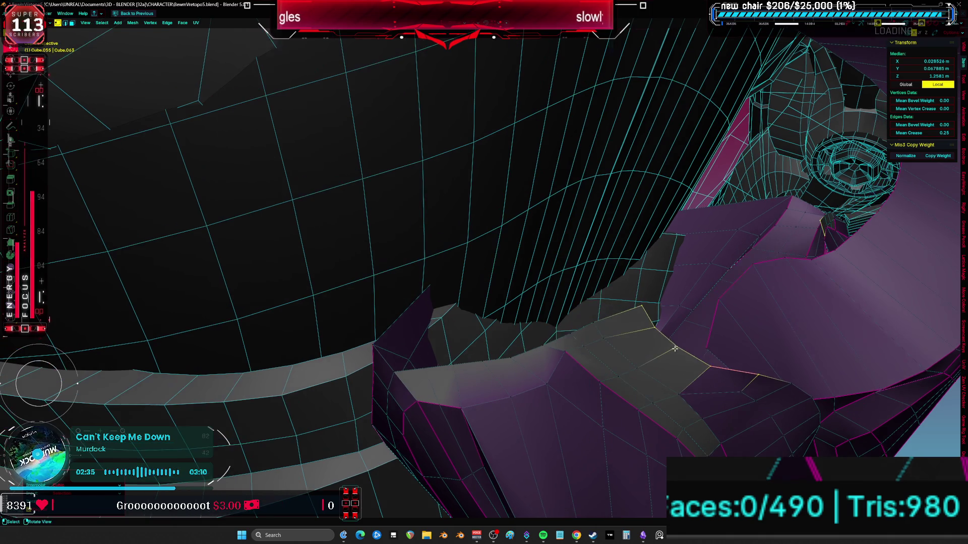
ctrl+shift+click(573, 332)
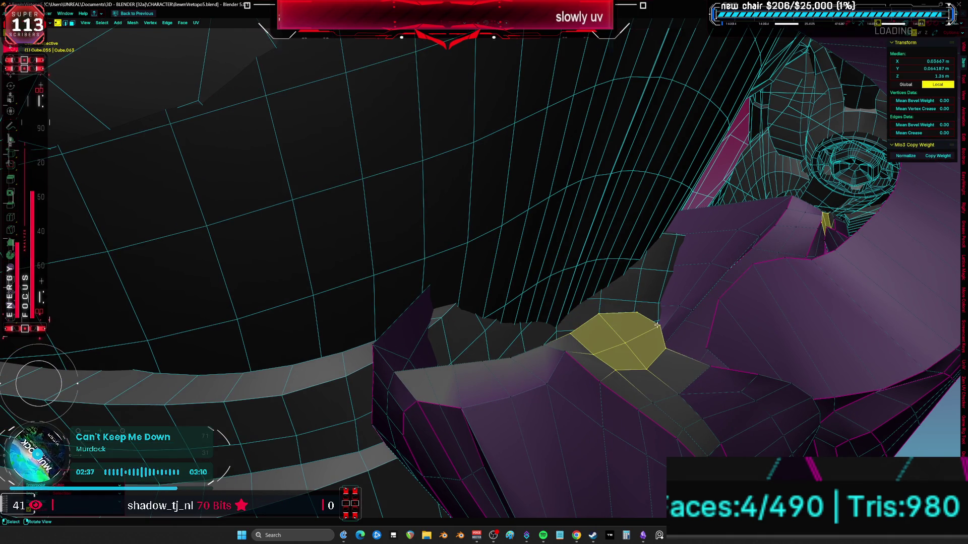
click(637, 313)
click(602, 313)
mouse_move(603, 315)
middle_down()
mouse_move(629, 325)
mouse_move(531, 429)
mouse_move(642, 398)
middle_up()
click(530, 429)
Step: Extrude the collar's border edges into the gap and merge the new strip's vertex
key(a)
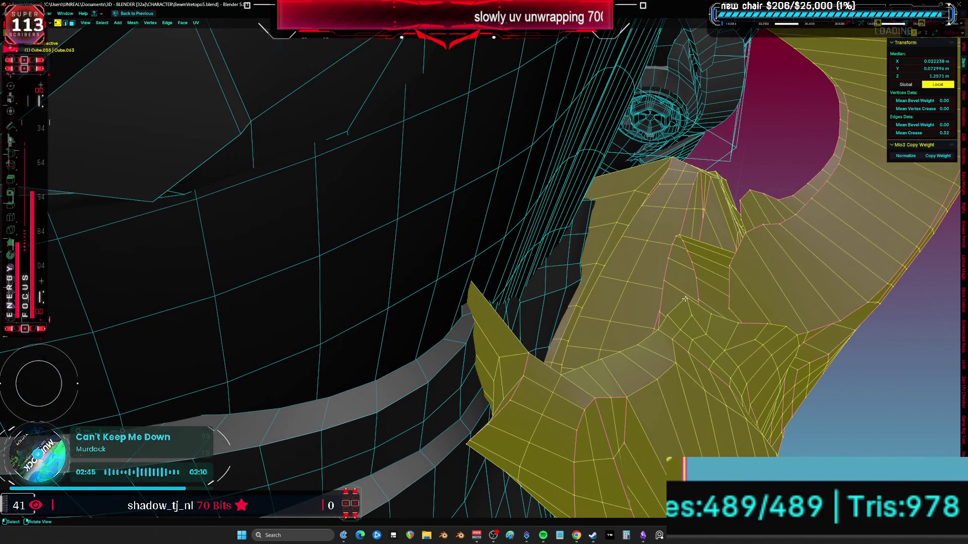
click(684, 299)
key(e)
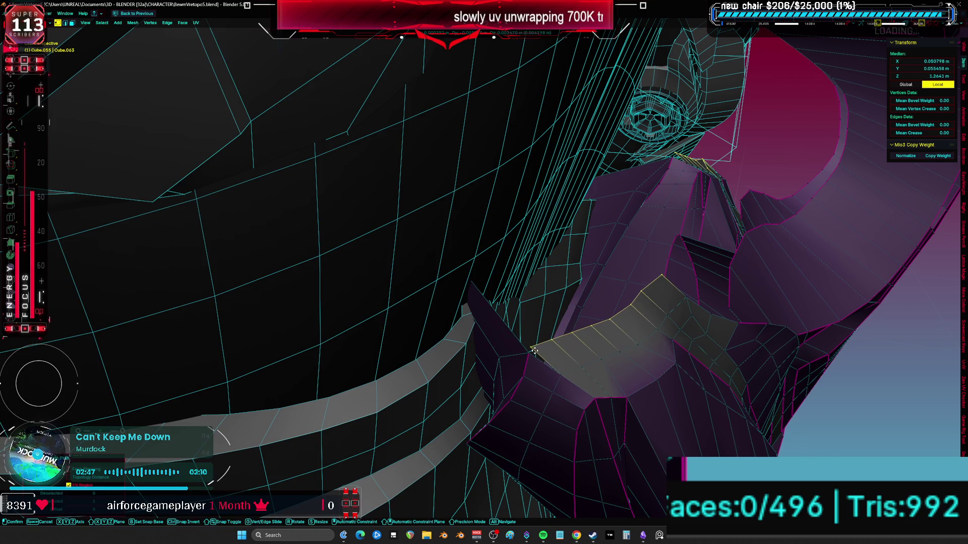
click(529, 355)
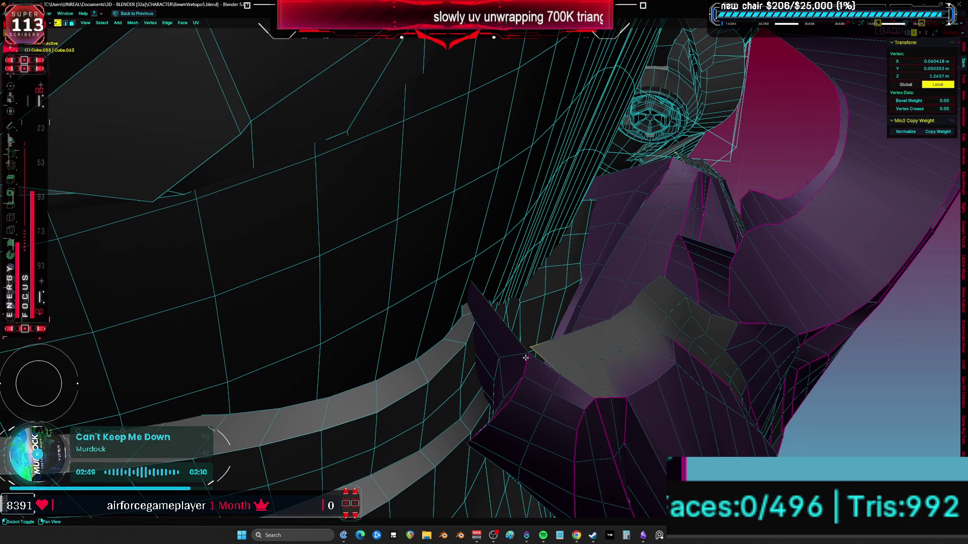
click(509, 363)
key(a)
mouse_move(528, 355)
middle_down()
mouse_move(499, 345)
mouse_move(532, 329)
mouse_move(521, 337)
mouse_move(456, 325)
middle_up()
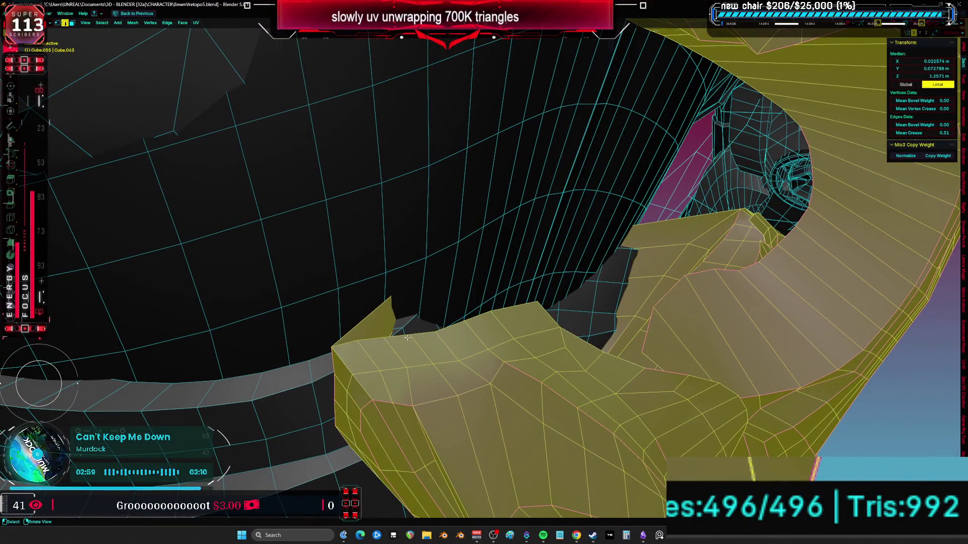
key(alt+a)
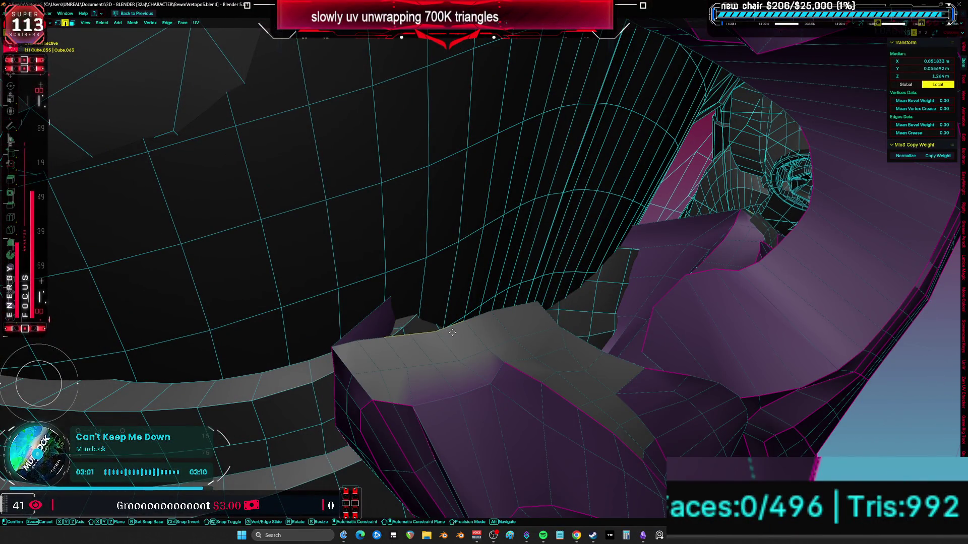
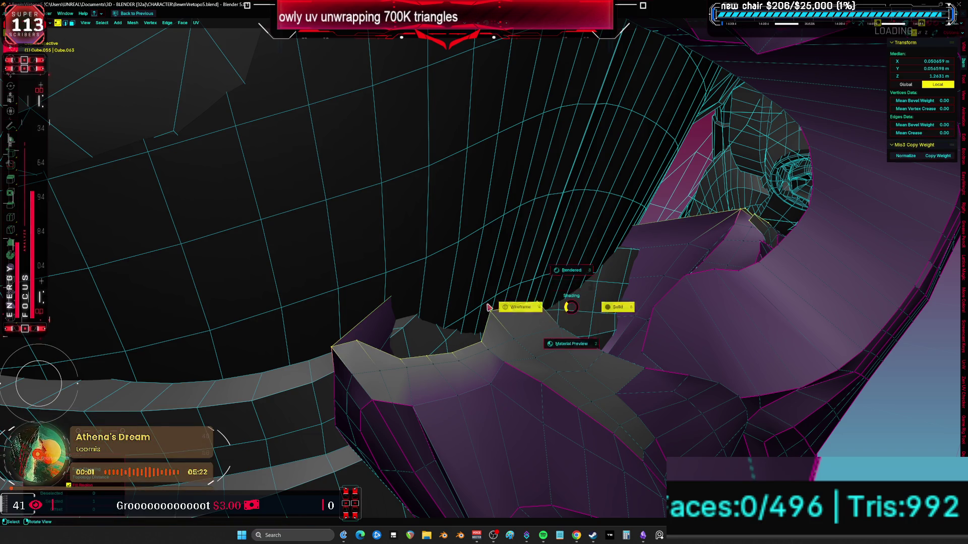
Step: In wireframe shading, grab the selected retopo vertices to sit closer over the collar armor
click(513, 307)
key(g)
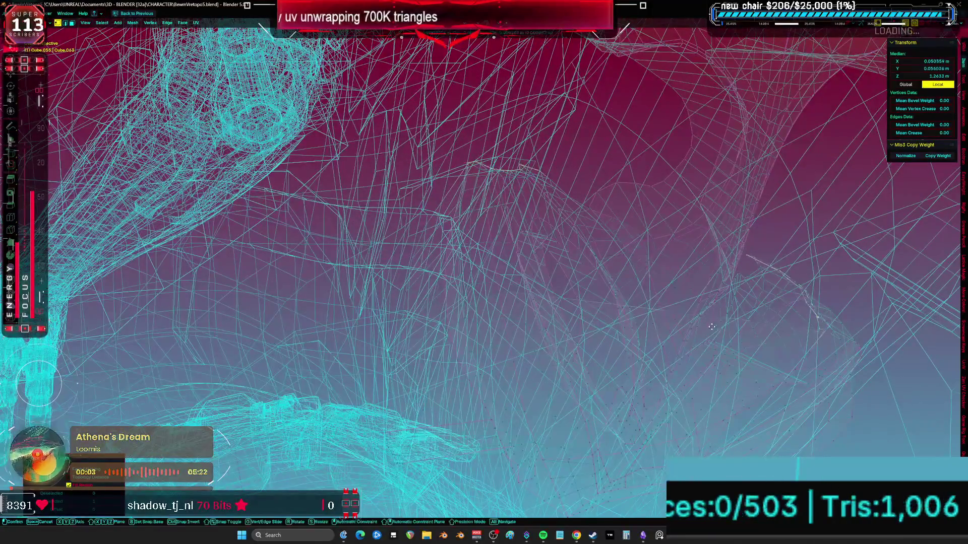
click(543, 301)
mouse_move(543, 301)
middle_down()
mouse_move(446, 280)
mouse_move(612, 302)
mouse_move(644, 230)
middle_up()
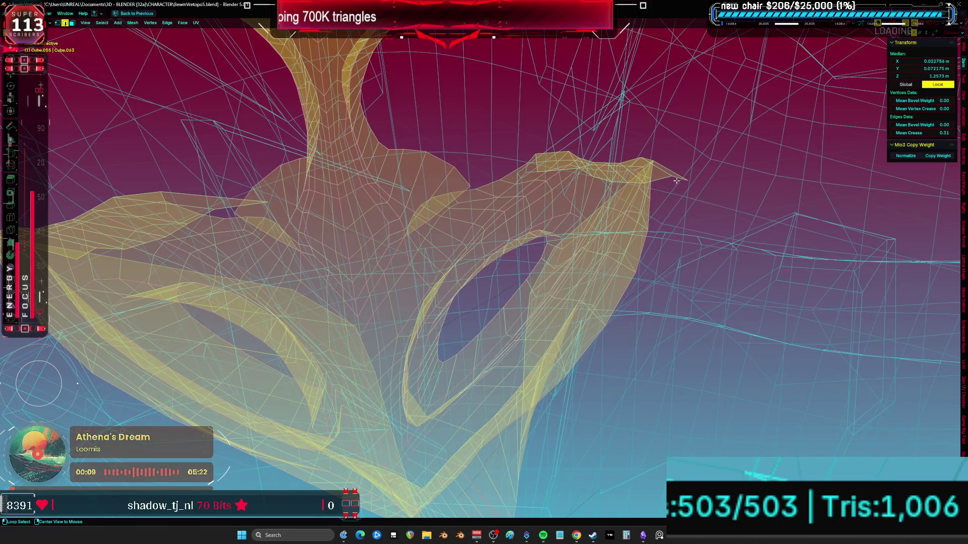
alt+click(676, 181)
key(g)
click(676, 182)
mouse_move(676, 181)
middle_down()
mouse_move(496, 291)
mouse_move(316, 225)
mouse_move(479, 222)
mouse_move(554, 303)
mouse_move(667, 320)
mouse_move(658, 336)
mouse_move(659, 274)
middle_up()
Step: Isolate the retopo mesh in local view, clear the selection and pick a collar-edge vertex
key(KP_Divide)
key(a)
key(alt+a)
scroll(580, 297, up, 2)
shift+click(476, 311)
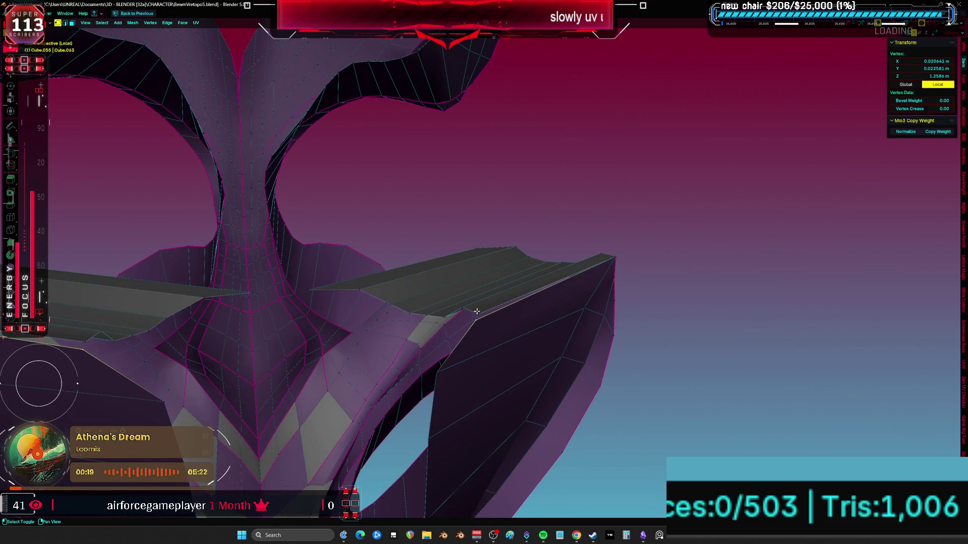
Step: In face select mode, move two faces on the armor edge into place
click(484, 309)
mouse_move(483, 310)
middle_down()
mouse_move(464, 302)
mouse_move(458, 313)
mouse_move(497, 252)
mouse_move(428, 302)
middle_up()
key(3)
shift+click(447, 302)
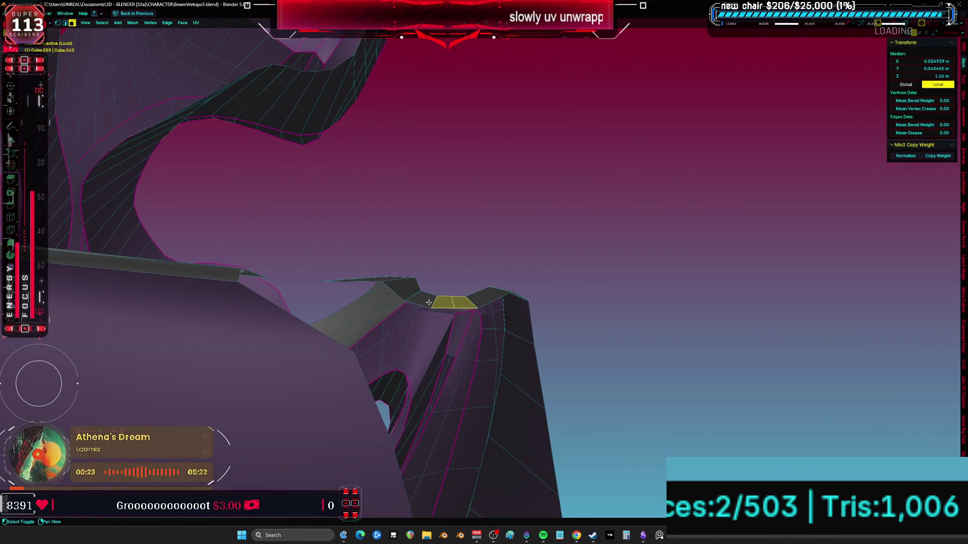
click(411, 400)
mouse_move(410, 400)
middle_down()
mouse_move(501, 308)
mouse_move(384, 274)
mouse_move(519, 357)
mouse_move(519, 348)
mouse_move(503, 415)
middle_up()
key(g)
click(520, 359)
Step: Try selecting the region between two vertices, undo it, and slide an edge into place
click(502, 415)
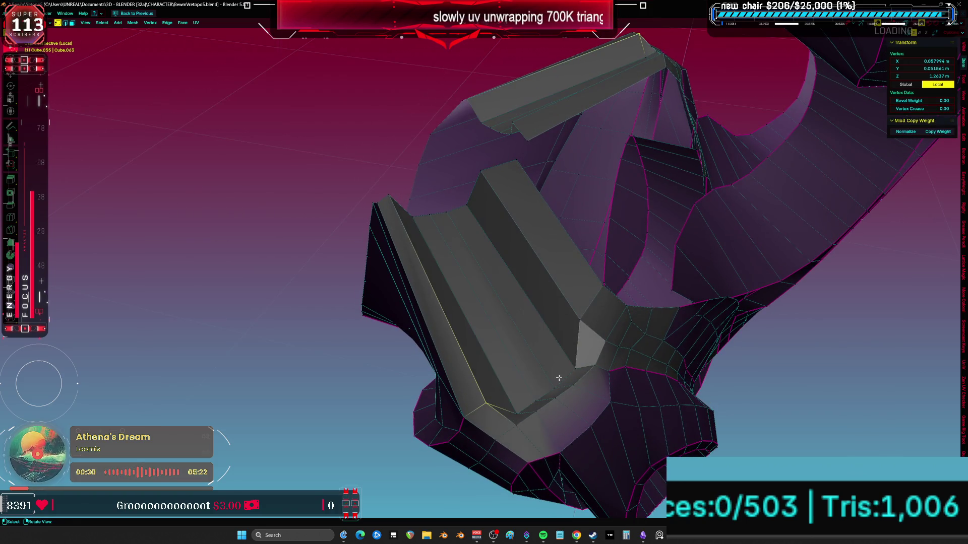
ctrl+shift+click(582, 320)
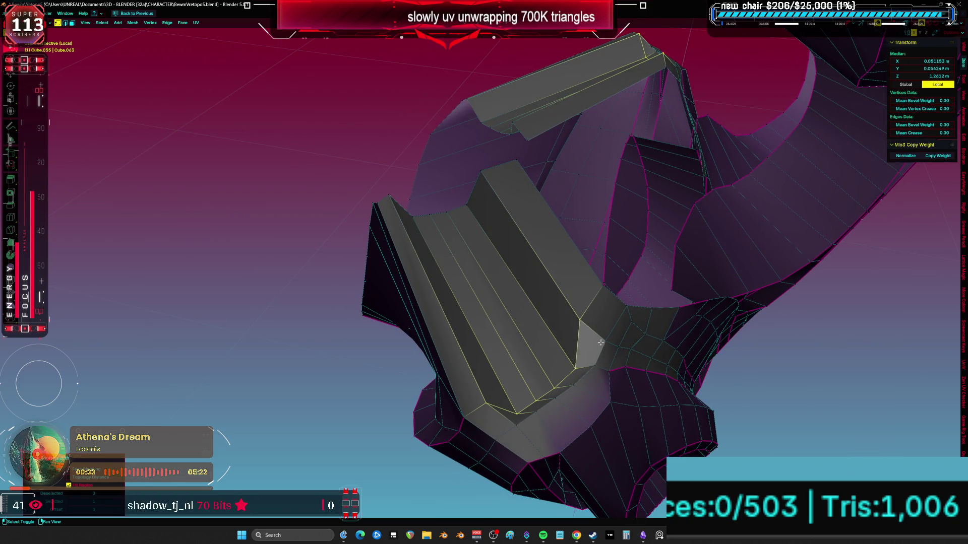
key(ctrl+z)
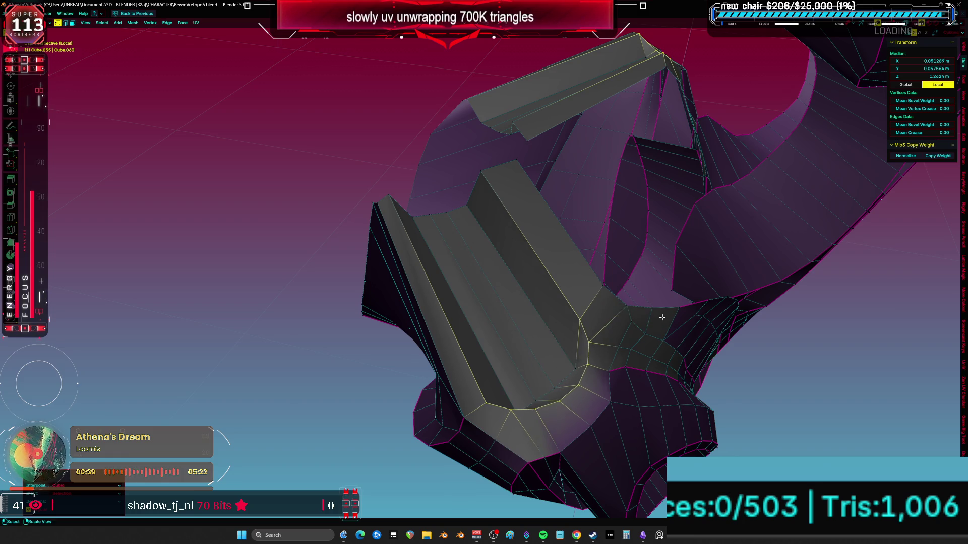
key(alt+a)
middle_drag(572, 363, 543, 401)
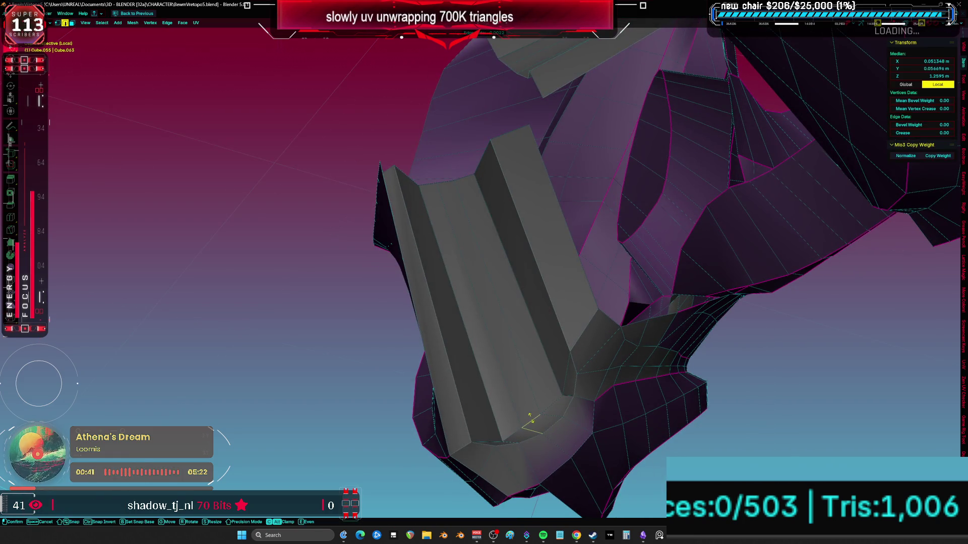
click(537, 427)
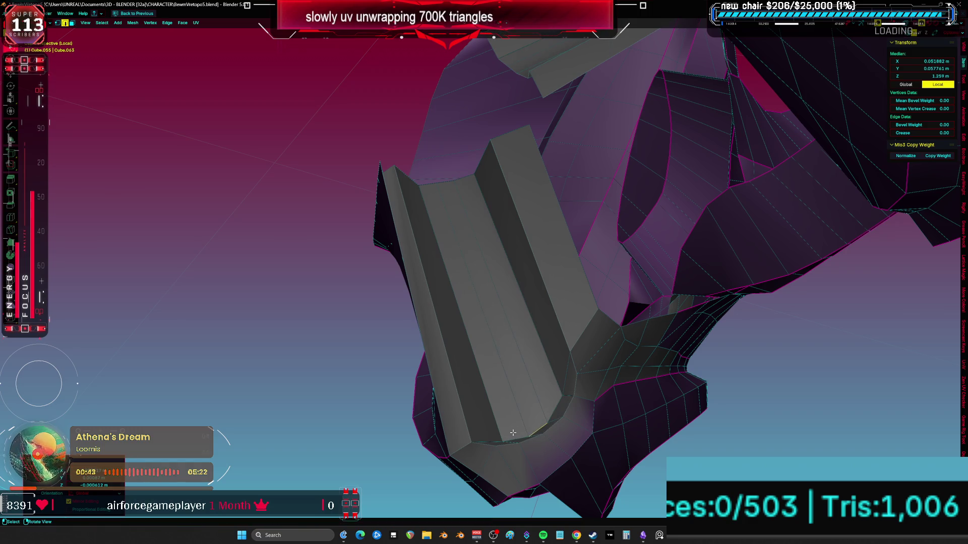
Step: Fill three new faces across the gap between the armor plates with F
key(a)
mouse_move(558, 401)
middle_down()
mouse_move(506, 296)
mouse_move(484, 313)
middle_up()
click(522, 333)
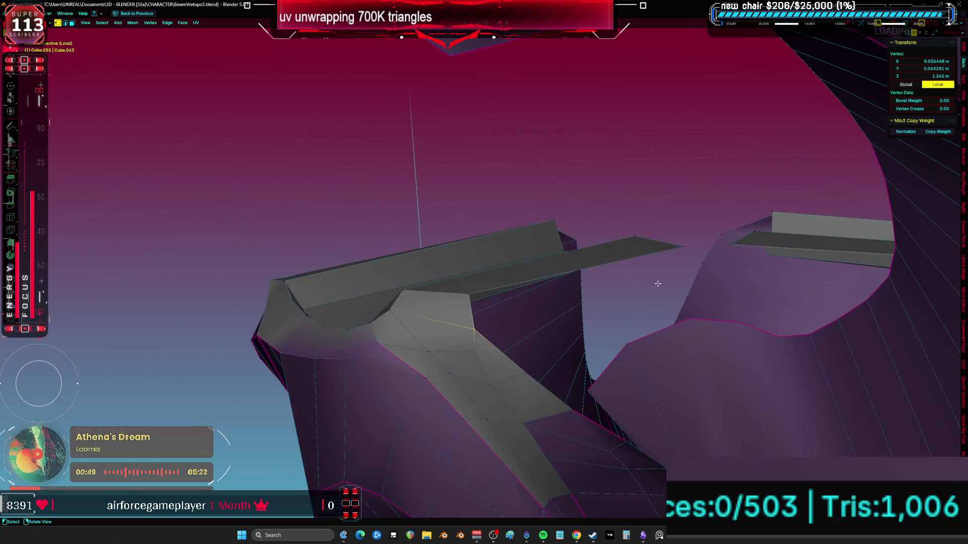
key(f)
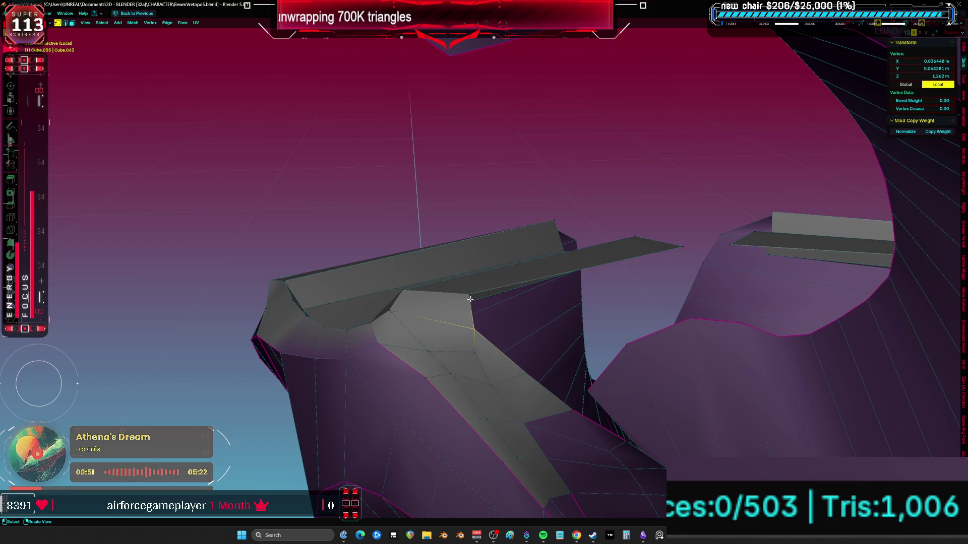
key(f)
middle_drag(669, 275, 704, 258)
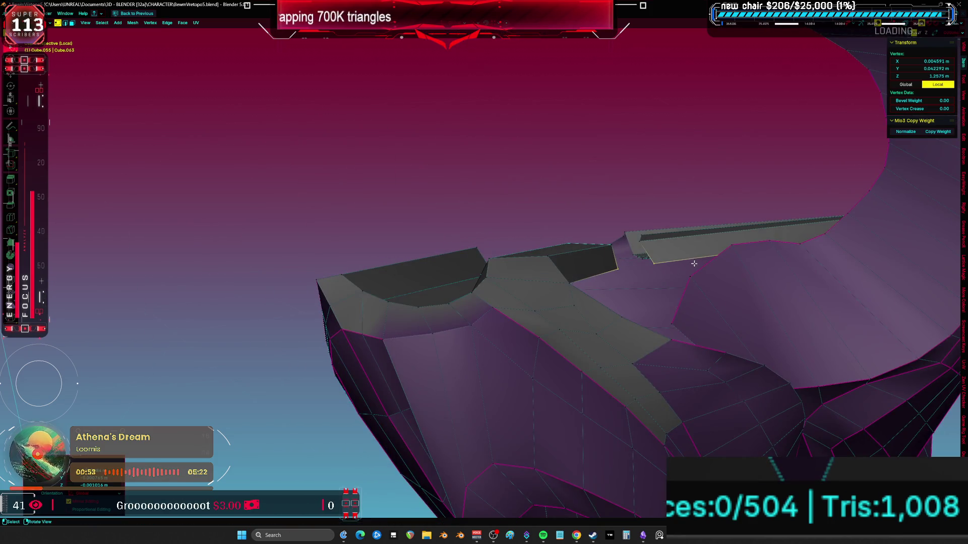
key(f)
mouse_move(627, 291)
middle_down()
mouse_move(621, 344)
mouse_move(648, 326)
middle_up()
scroll(652, 334, up, 2)
Step: Reposition a plate-edge vertex and remove the last filled face
click(611, 339)
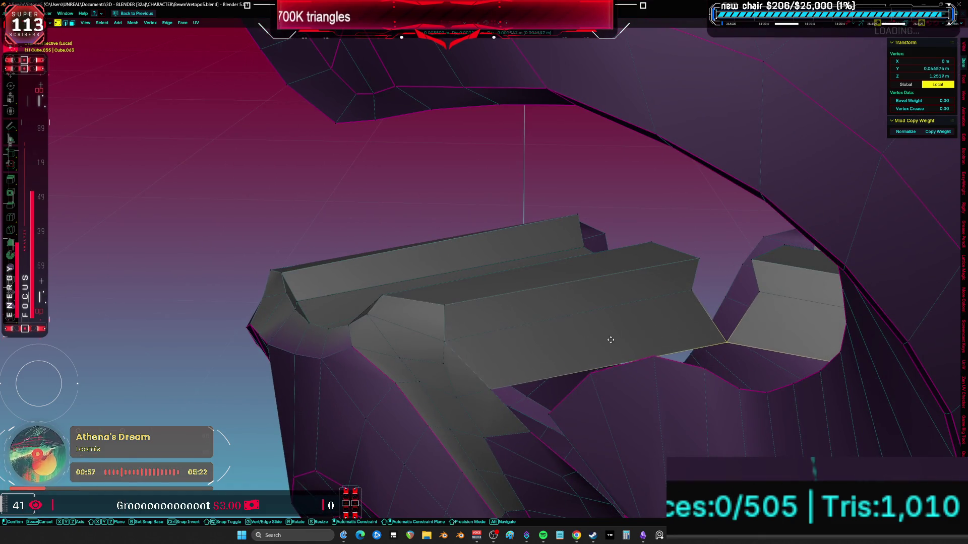
drag(611, 340, 610, 321)
mouse_move(625, 301)
middle_down()
mouse_move(628, 272)
mouse_move(659, 274)
mouse_move(574, 302)
mouse_move(606, 309)
middle_up()
key(ctrl+z)
key(f)
key(ctrl+z)
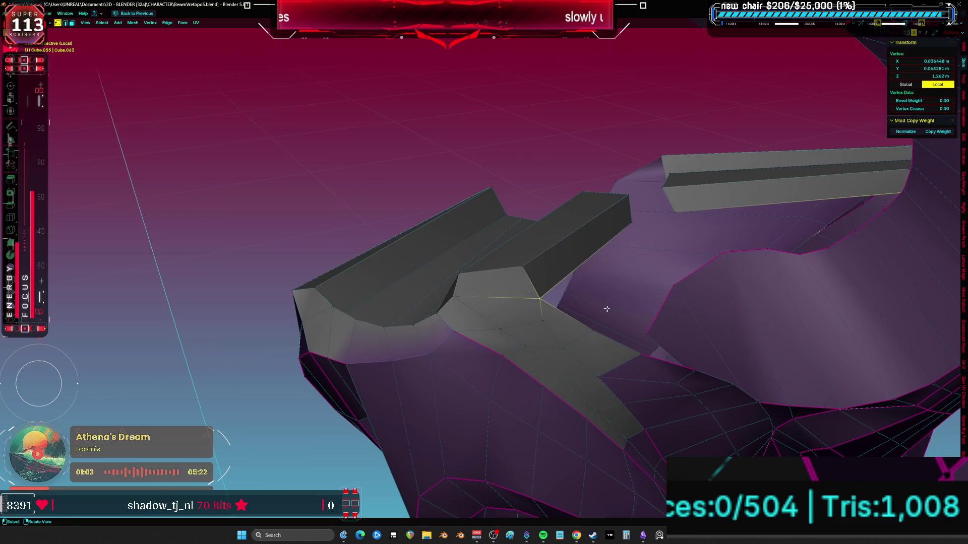
Step: Check the object's modifiers in the Properties panel, then extrude the selected vertex
key(ctrl+space)
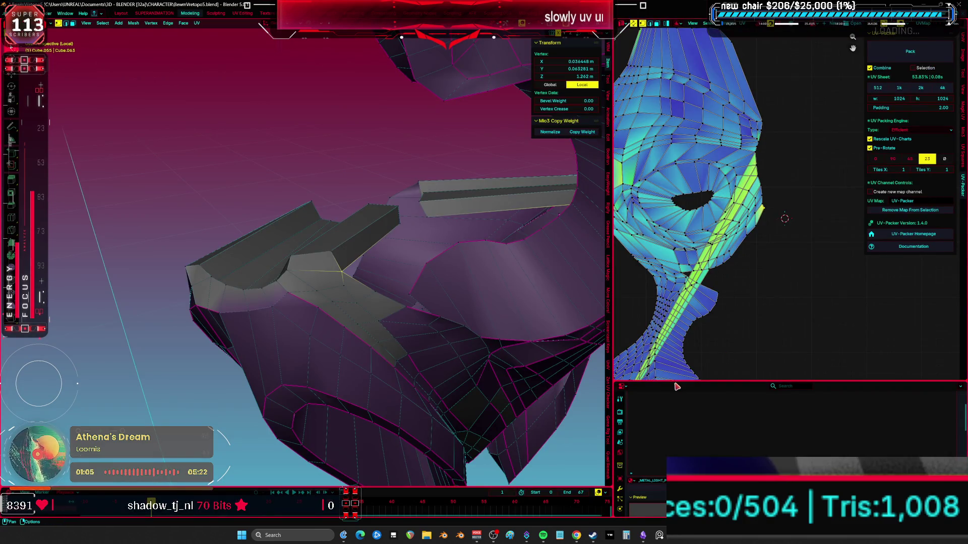
drag(675, 384, 656, 166)
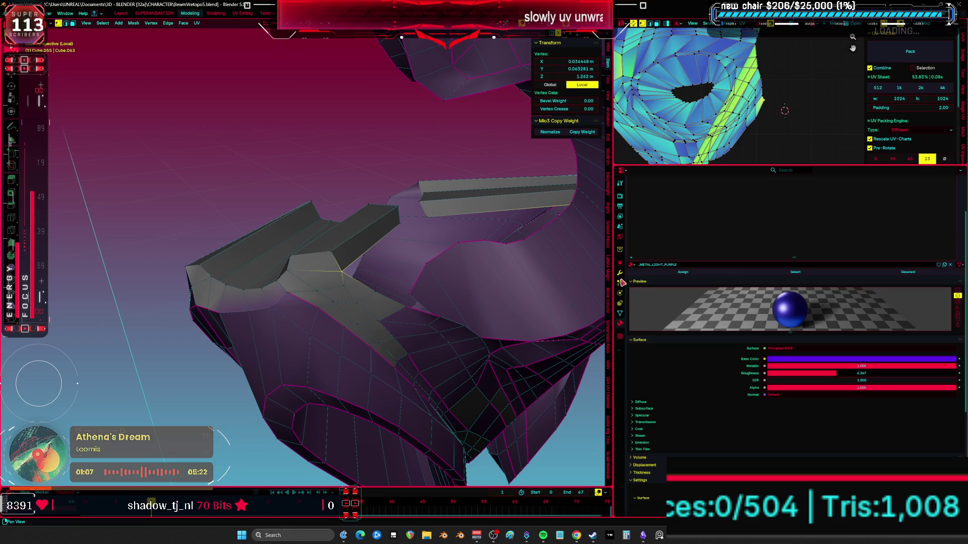
click(620, 273)
key(ctrl+space)
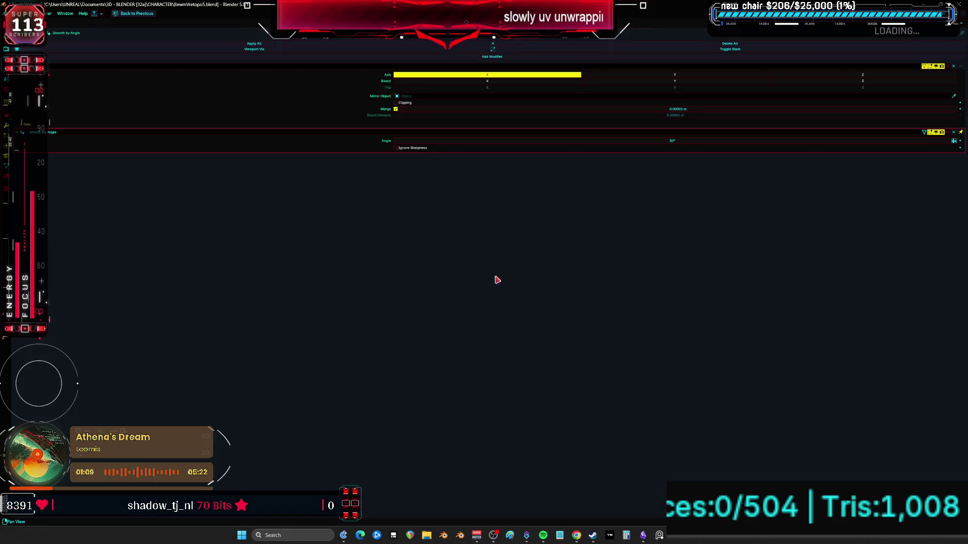
key(shift+F5)
key(e)
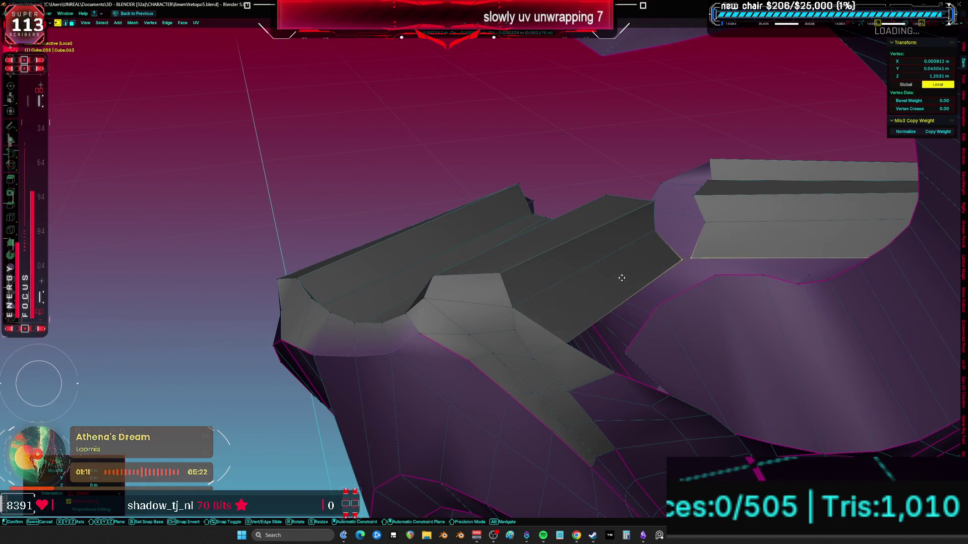
click(599, 281)
Step: Extrude two new faces from the selection along the shoulder armor
key(e)
mouse_move(572, 343)
alt+middle_down()
mouse_move(669, 310)
mouse_move(601, 305)
alt+middle_up()
key(e)
click(668, 302)
mouse_move(507, 266)
middle_down()
mouse_move(371, 303)
mouse_move(380, 314)
mouse_move(398, 293)
middle_up()
Step: Move a plate edge into place, then fill a new face between two selected vertices
key(a)
click(411, 311)
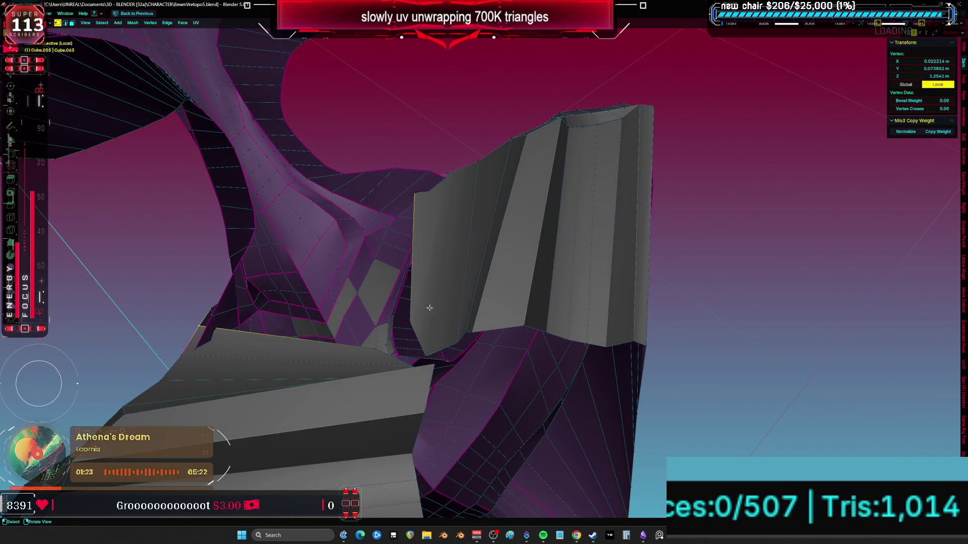
click(395, 252)
mouse_move(395, 251)
middle_down()
mouse_move(514, 290)
mouse_move(384, 244)
mouse_move(434, 281)
mouse_move(417, 277)
mouse_move(432, 328)
mouse_move(408, 327)
mouse_move(445, 352)
mouse_move(447, 292)
mouse_move(466, 321)
mouse_move(454, 317)
mouse_move(439, 352)
middle_up()
key(a)
click(408, 327)
shift+click(456, 436)
mouse_move(456, 428)
middle_down()
mouse_move(460, 406)
mouse_move(368, 378)
mouse_move(473, 391)
mouse_move(477, 377)
mouse_move(460, 379)
mouse_move(475, 371)
mouse_move(409, 318)
mouse_move(443, 308)
middle_up()
key(f)
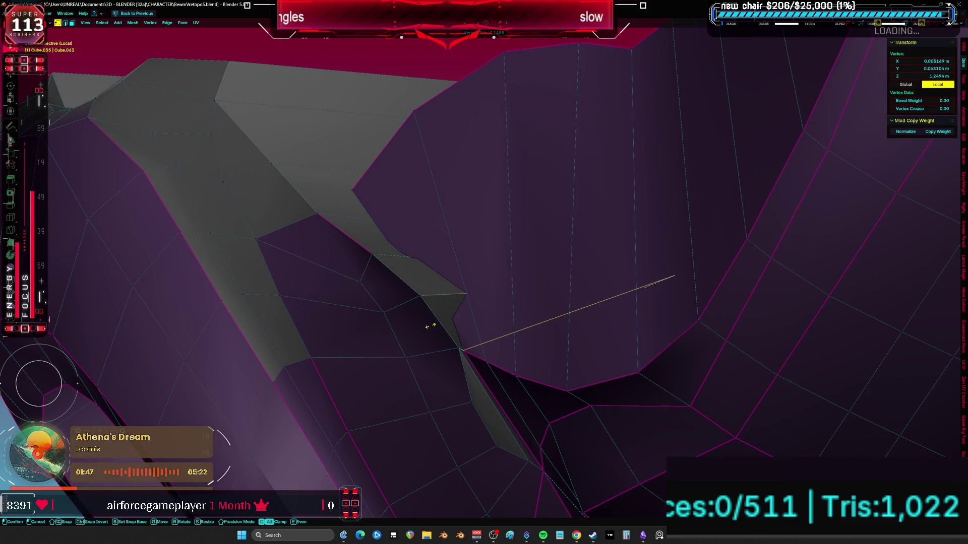
Step: Grab a vertex into position, checking its placement in X-ray view
key(g)
mouse_move(443, 316)
middle_down()
mouse_move(494, 313)
mouse_move(449, 346)
mouse_move(540, 367)
mouse_move(479, 285)
mouse_move(544, 290)
mouse_move(458, 319)
mouse_move(501, 339)
mouse_move(507, 320)
middle_up()
mouse_move(444, 305)
middle_down()
mouse_move(494, 283)
mouse_move(486, 304)
mouse_move(453, 323)
mouse_move(459, 302)
mouse_move(479, 324)
mouse_move(498, 308)
middle_up()
key(a)
key(alt+z)
click(453, 318)
key(alt+z)
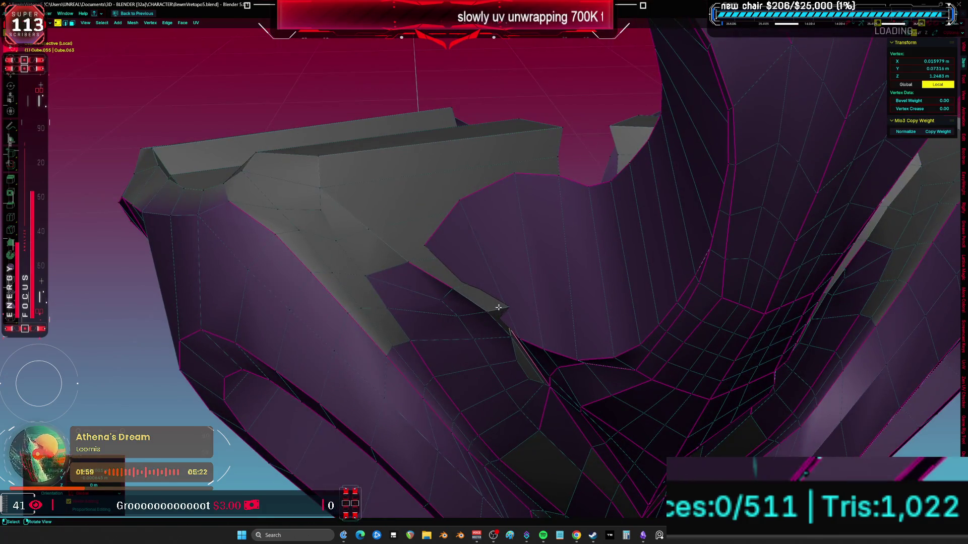
Step: Adjust another vertex using X-ray, then select a face on the shoulder plate
key(alt+a)
key(alt+z)
mouse_move(432, 264)
middle_down()
mouse_move(454, 246)
mouse_move(562, 283)
mouse_move(501, 268)
mouse_move(479, 314)
mouse_move(469, 302)
mouse_move(486, 324)
middle_up()
click(446, 246)
key(alt+z)
key(g)
key(3)
click(479, 314)
Step: Briefly enter Sculpt Mode, then back in Edit Mode delete the stray face with X > Faces
key(ctrl+Tab)
click(485, 338)
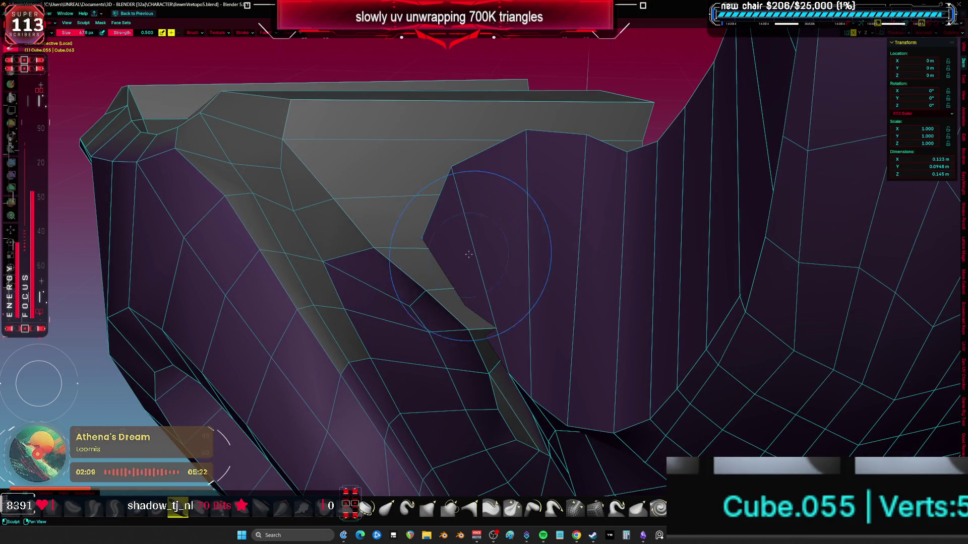
mouse_move(454, 212)
middle_down()
mouse_move(446, 237)
mouse_move(505, 294)
mouse_move(485, 294)
mouse_move(600, 274)
mouse_move(490, 255)
mouse_move(506, 316)
mouse_move(473, 348)
mouse_move(432, 275)
middle_up()
key(Tab)
click(489, 255)
key(x)
click(498, 269)
Step: Slide a single shoulder-plate vertex along its edge to tidy the plate
key(a)
click(506, 309)
key(1)
click(496, 320)
key(a)
key(ctrl+z)
key(g)
key(g)
click(426, 279)
key(a)
mouse_move(476, 307)
middle_down()
mouse_move(519, 331)
mouse_move(520, 289)
mouse_move(378, 165)
mouse_move(326, 174)
mouse_move(380, 186)
mouse_move(435, 173)
middle_up()
key(ctrl+z)
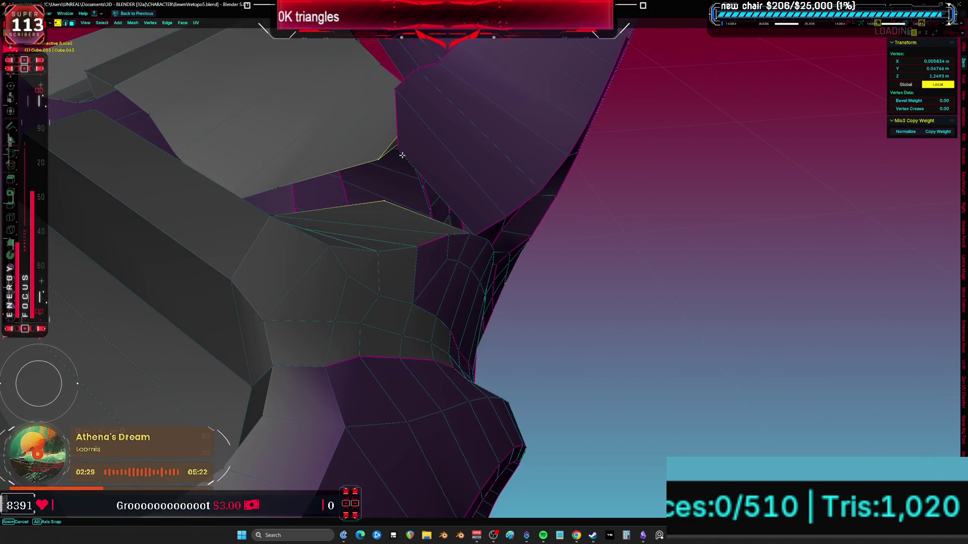
Step: Reposition a stray vertex on the armor plate
middle_drag(457, 216, 419, 214)
mouse_move(521, 233)
middle_down()
mouse_move(538, 225)
mouse_move(451, 214)
mouse_move(519, 232)
mouse_move(473, 214)
mouse_move(585, 232)
mouse_move(588, 249)
middle_up()
key(r)
key(Escape)
mouse_move(439, 295)
middle_down()
mouse_move(423, 244)
mouse_move(453, 258)
middle_up()
drag(454, 258, 453, 254)
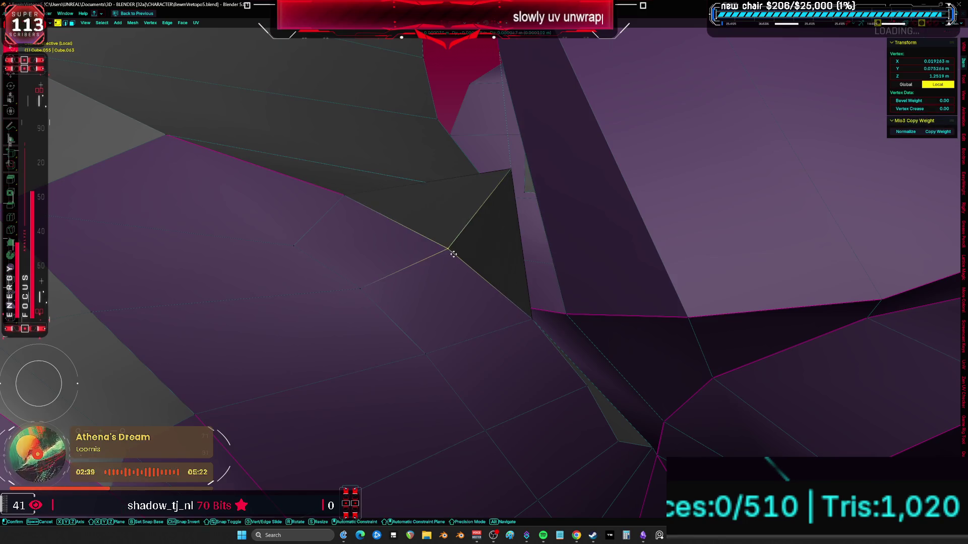
click(477, 292)
Step: Delete three bad faces from the armor plate
mouse_move(477, 291)
middle_down()
mouse_move(425, 270)
mouse_move(547, 327)
middle_up()
key(alt+a)
mouse_move(560, 368)
middle_down()
mouse_move(566, 400)
mouse_move(585, 334)
mouse_move(573, 320)
mouse_move(591, 365)
mouse_move(563, 319)
middle_up()
click(591, 365)
shift+click(598, 346)
click(565, 322)
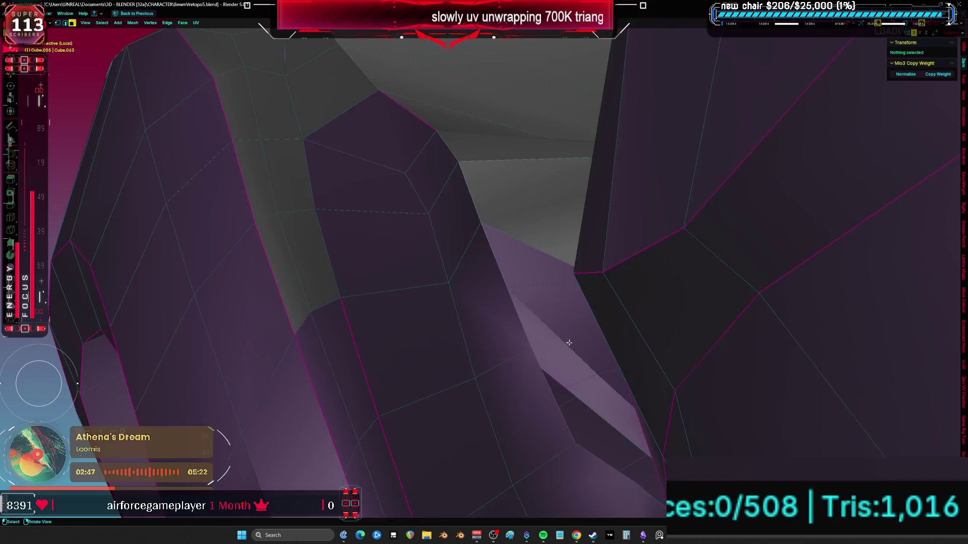
key(a)
click(525, 285)
mouse_move(525, 285)
middle_down()
mouse_move(556, 289)
mouse_move(551, 252)
mouse_move(564, 236)
middle_up()
key(Delete)
Step: Slide a vertex along its edge with Shift+V to tidy the topology
mouse_move(630, 355)
middle_down()
mouse_move(626, 348)
mouse_move(579, 361)
mouse_move(566, 324)
mouse_move(572, 281)
mouse_move(623, 343)
mouse_move(559, 237)
middle_up()
key(1)
click(626, 348)
key(shift+v)
click(603, 370)
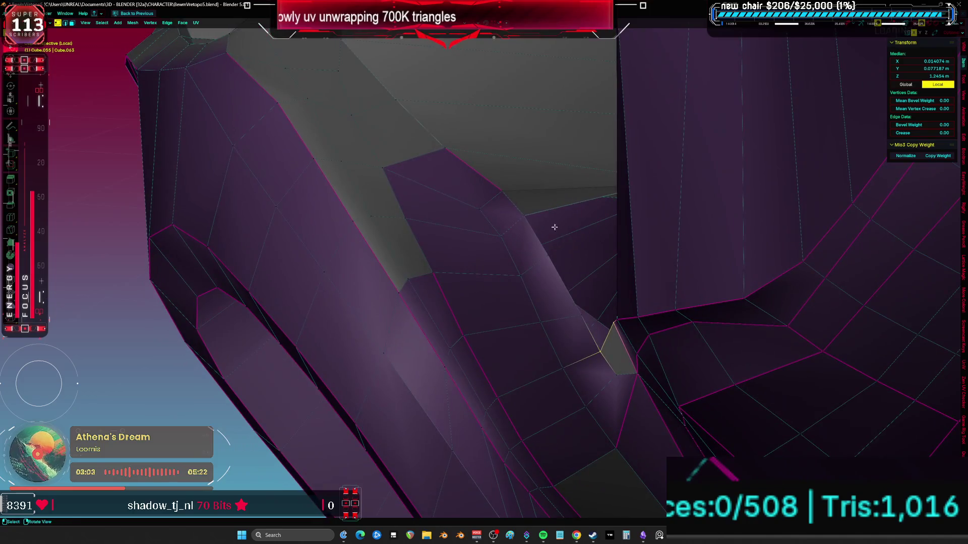
Step: Add an edge loop across the plate, shrink it inward with Alt+S, and adjust a vertex
mouse_move(530, 181)
middle_down()
mouse_move(592, 175)
mouse_move(633, 244)
mouse_move(583, 288)
middle_up()
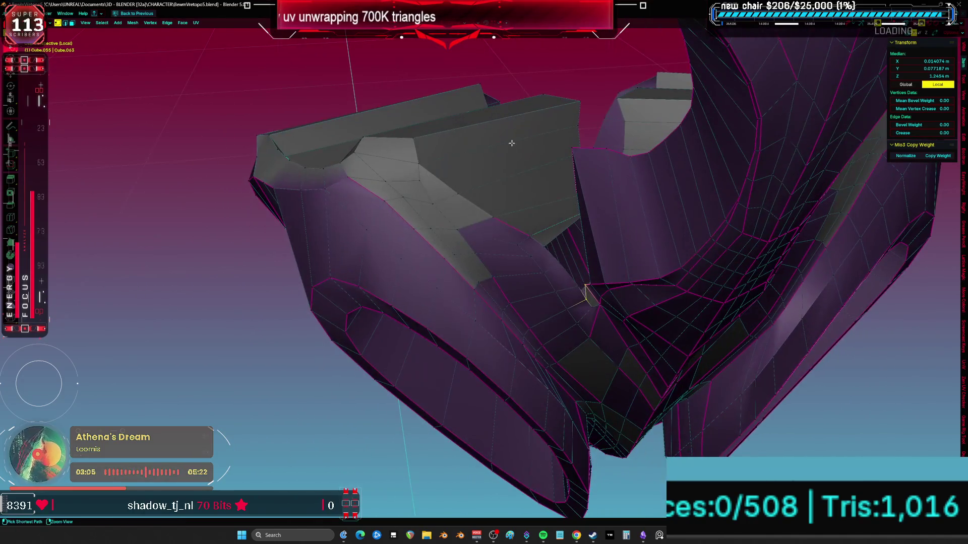
click(513, 126)
mouse_move(476, 141)
middle_down()
mouse_move(810, 339)
mouse_move(591, 349)
mouse_move(570, 239)
mouse_move(616, 286)
mouse_move(598, 301)
mouse_move(566, 255)
middle_up()
key(alt+s)
click(809, 339)
click(570, 239)
key(g)
click(585, 242)
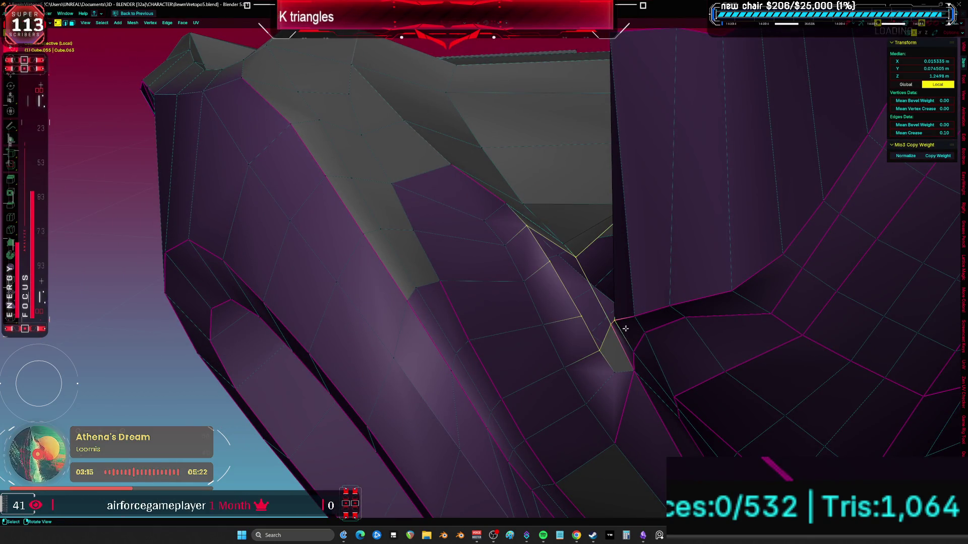
Step: Fill the gap with a new face from the selected edge
key(a)
mouse_move(583, 279)
middle_down()
mouse_move(557, 267)
mouse_move(558, 277)
mouse_move(562, 262)
mouse_move(528, 280)
middle_up()
key(alt+a)
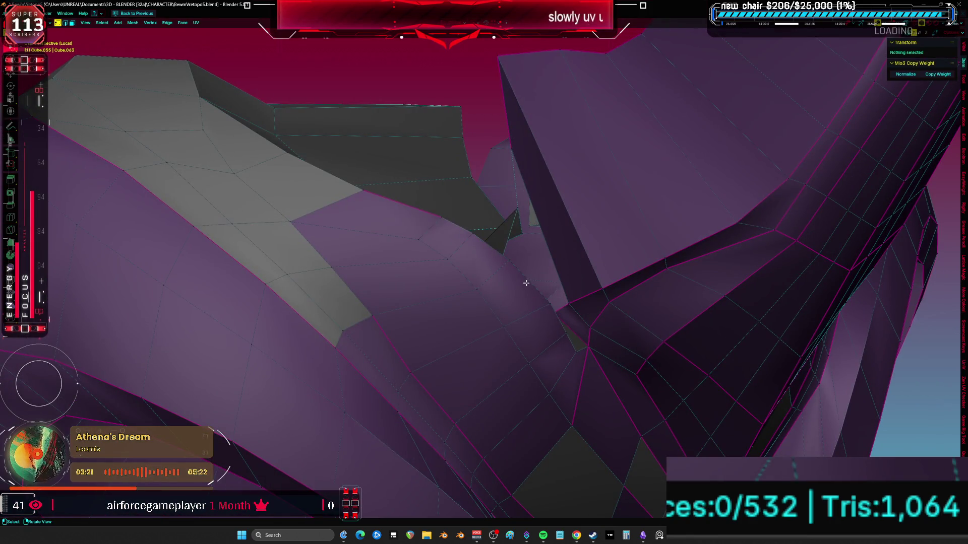
click(530, 284)
key(f)
mouse_move(519, 289)
middle_down()
mouse_move(536, 274)
mouse_move(544, 319)
mouse_move(504, 292)
middle_up()
Step: Add two more Ctrl+R edge loops, bringing the mesh to 557 faces
key(a)
key(ctrl+r)
click(399, 189)
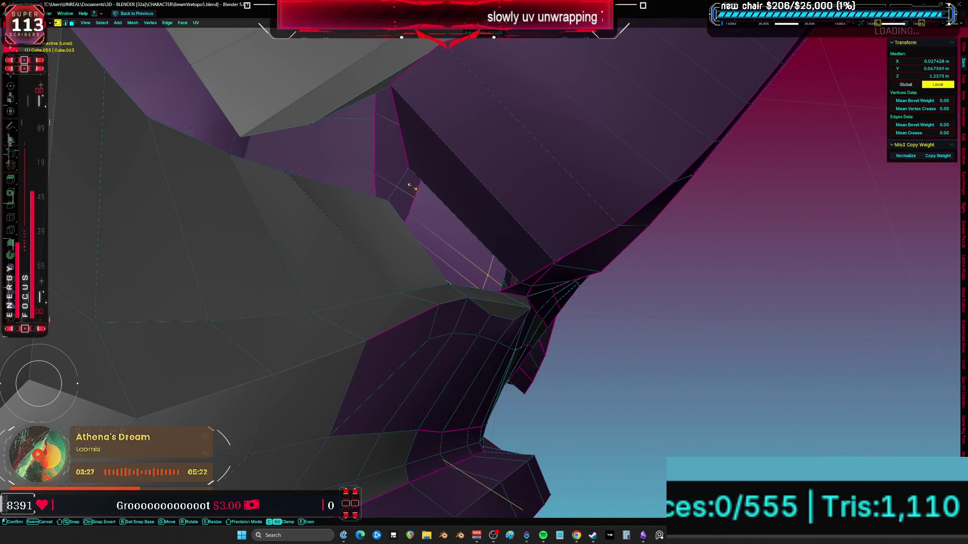
click(444, 200)
click(399, 181)
key(a)
mouse_move(429, 212)
middle_down()
mouse_move(436, 227)
mouse_move(500, 253)
mouse_move(470, 290)
mouse_move(519, 253)
middle_up()
key(alt+a)
scroll(470, 290, down, 5)
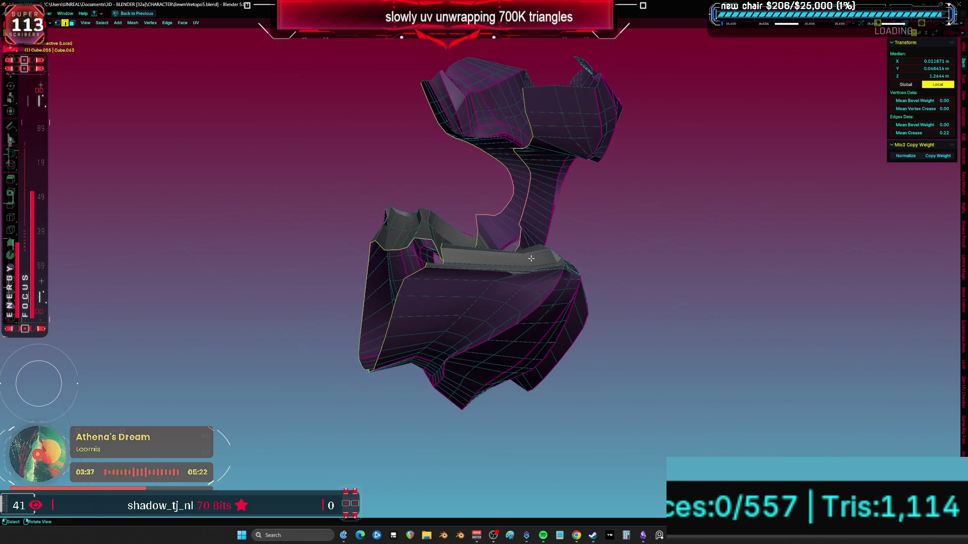
Step: In front orthographic wireframe view, rotate the selected loop around the X axis
key(KP_1)
click(400, 276)
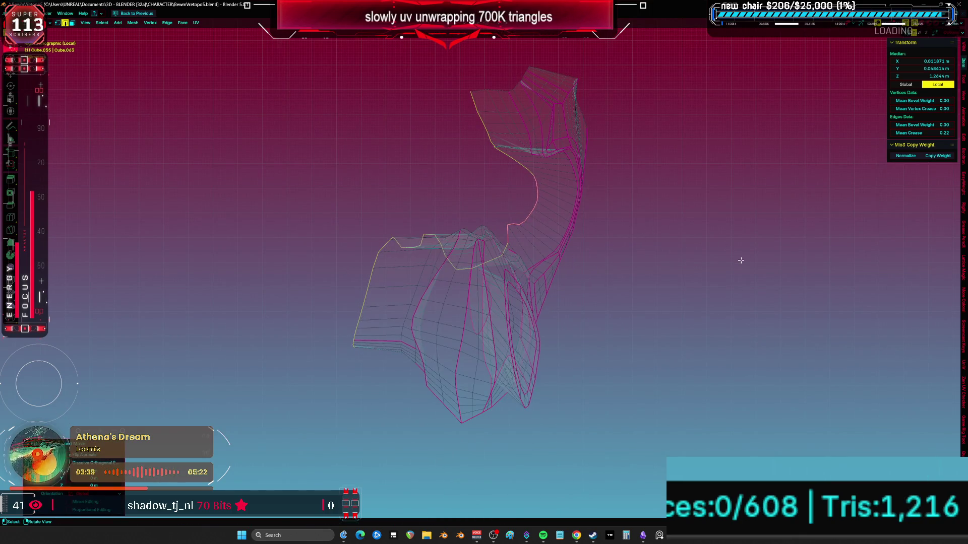
key(r)
key(x)
click(641, 203)
click(640, 204)
middle_drag(641, 204, 613, 242)
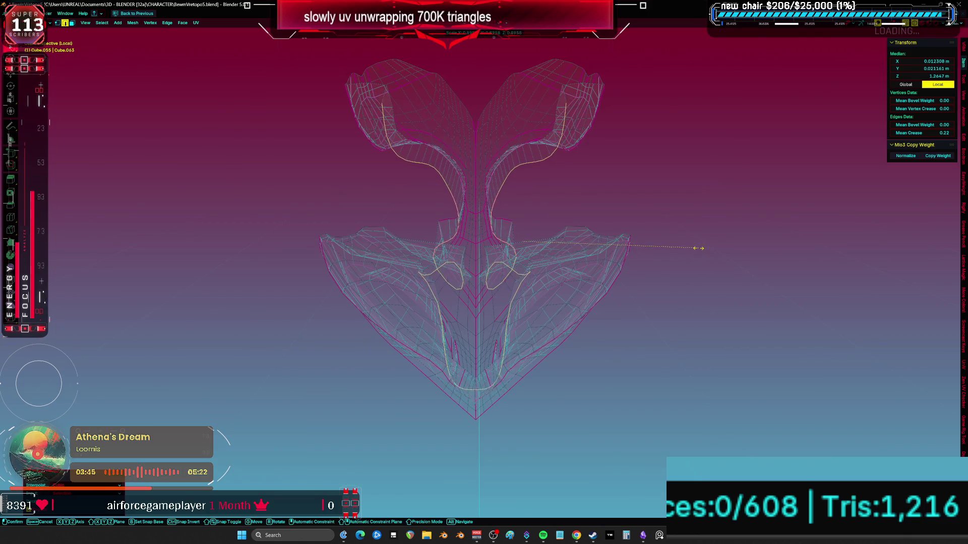
click(698, 248)
Step: Back in solid shading, scale the loop along Z and then along Y
key(z)
click(659, 242)
scroll(659, 242, up, 3)
mouse_move(659, 242)
middle_down()
mouse_move(684, 245)
mouse_move(567, 217)
mouse_move(672, 255)
middle_up()
scroll(672, 255, down, 4)
key(s)
key(z)
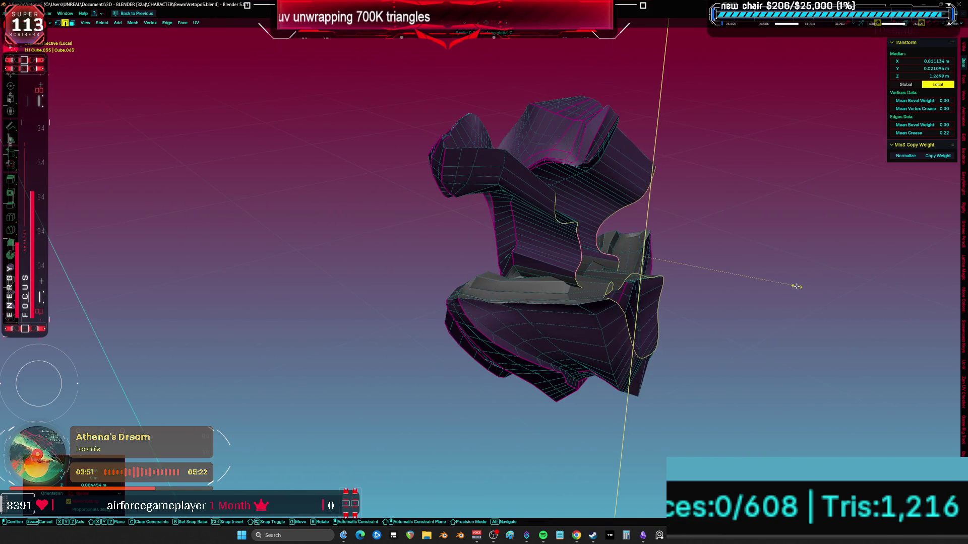
alt+middle_drag(797, 286, 766, 282)
key(y)
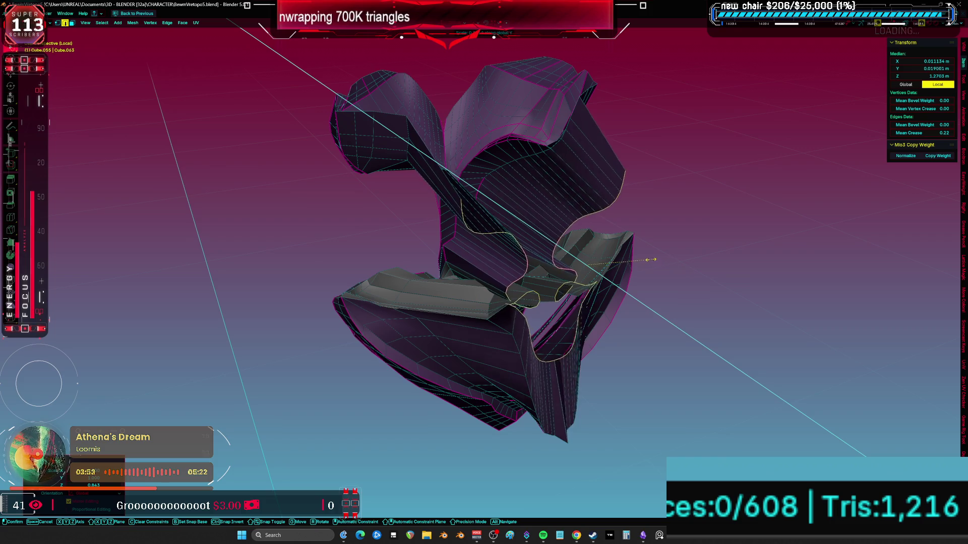
alt+middle_drag(600, 267, 544, 259)
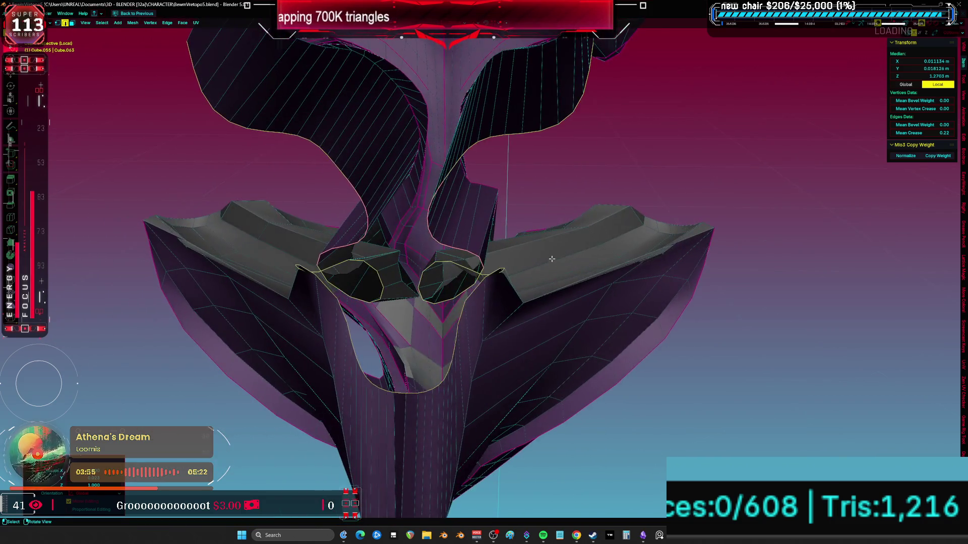
Step: Confirm the loop's front-to-back scale and nudge a collar-centre vertex upward
click(536, 257)
scroll(536, 258, up, 3)
scroll(538, 258, up, 2)
click(546, 246)
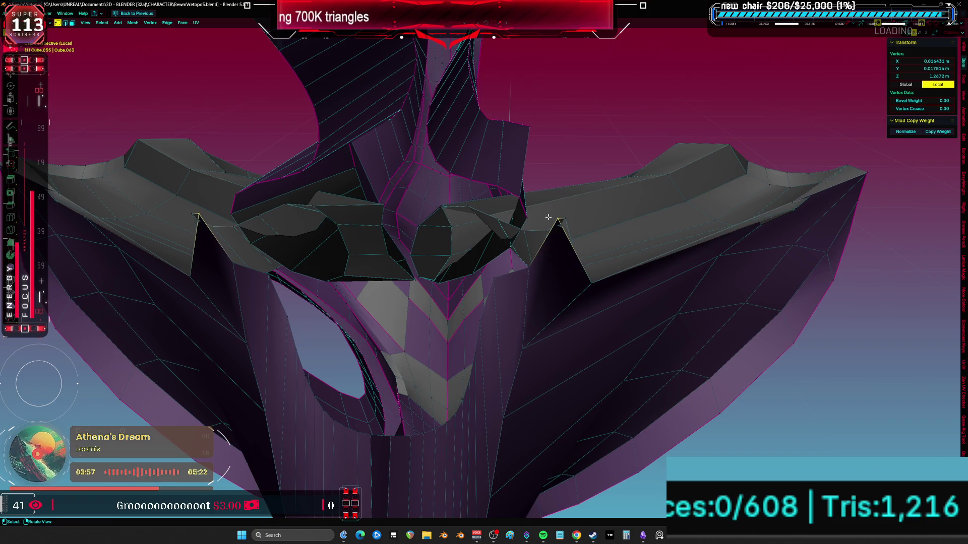
drag(554, 228, 555, 227)
alt+middle_drag(554, 227, 486, 219)
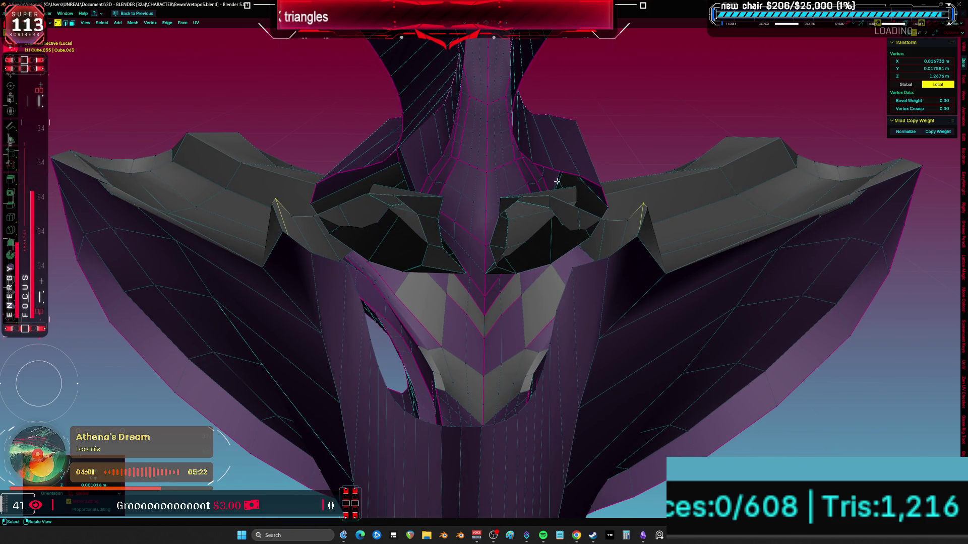
middle_drag(551, 180, 534, 298)
middle_drag(549, 237, 545, 233)
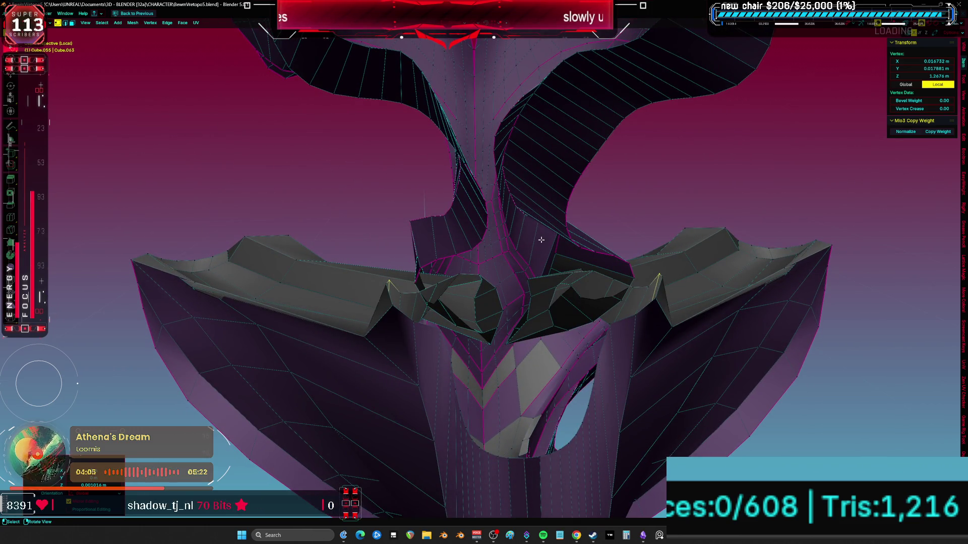
Step: Raise the collar's centre edge loop and a centre vertex along Z
key(a)
middle_drag(541, 240, 516, 249)
alt+click(502, 266)
key(g)
key(z)
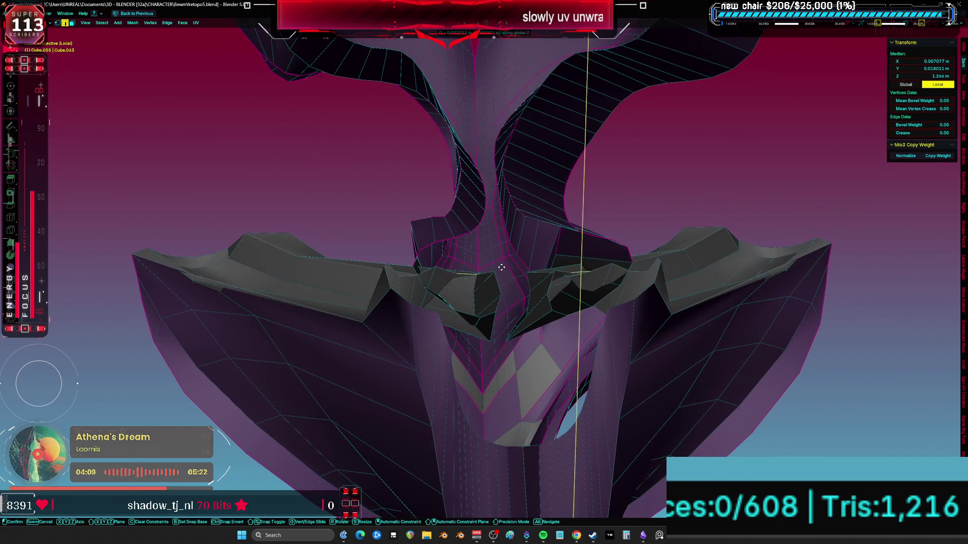
click(485, 311)
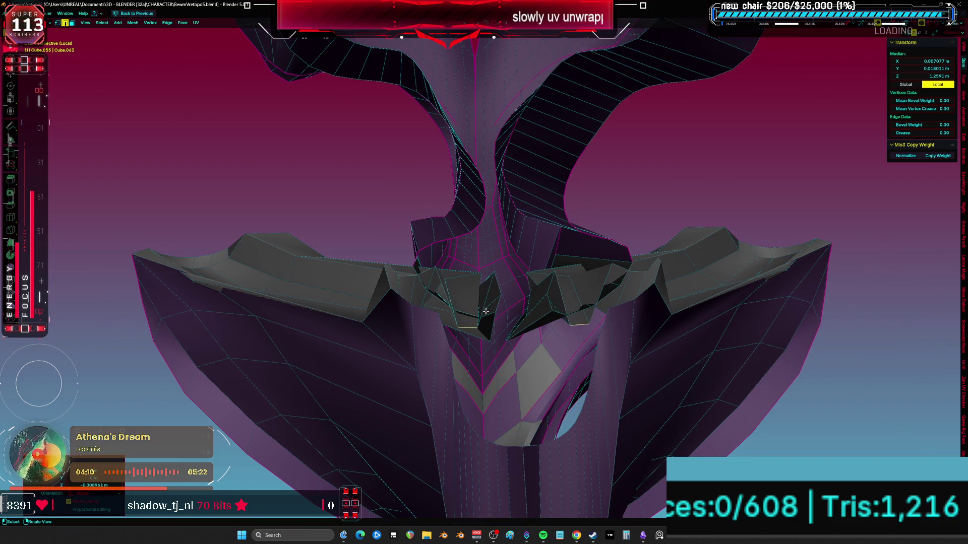
click(496, 274)
key(g)
key(z)
click(480, 314)
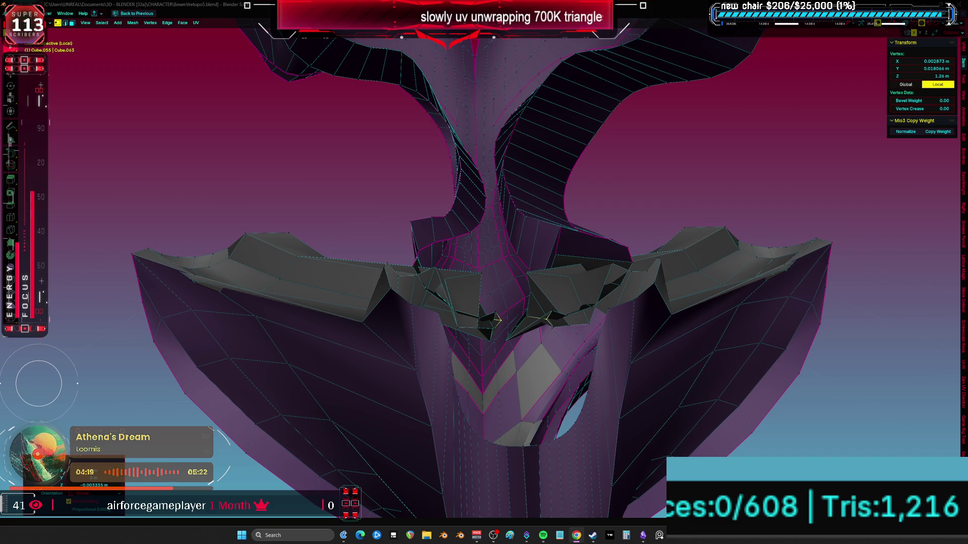
Step: Raise a centre edge along Z to clear the overlapping middle
mouse_move(746, 311)
middle_down()
mouse_move(580, 302)
mouse_move(406, 268)
middle_up()
key(a)
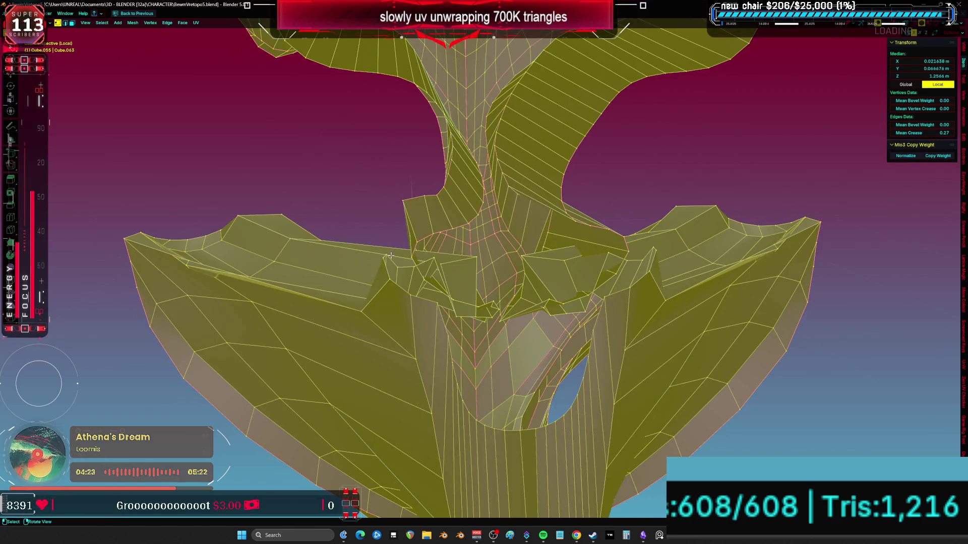
key(alt+a)
click(389, 256)
key(g)
key(Escape)
key(a)
middle_drag(393, 271, 468, 346)
click(468, 345)
key(g)
key(z)
click(473, 283)
Step: Shift a vertex near the centre slightly along X
middle_drag(473, 283, 444, 238)
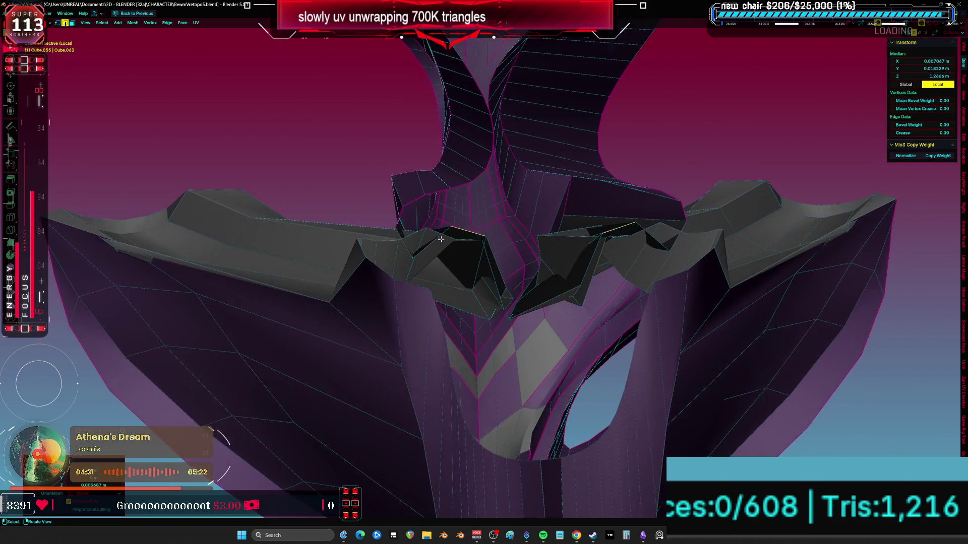
click(428, 227)
key(g)
key(x)
click(496, 245)
Step: Smooth the collar's neck area in Sculpt Mode
mouse_move(496, 244)
middle_down()
mouse_move(475, 245)
mouse_move(511, 251)
middle_up()
key(a)
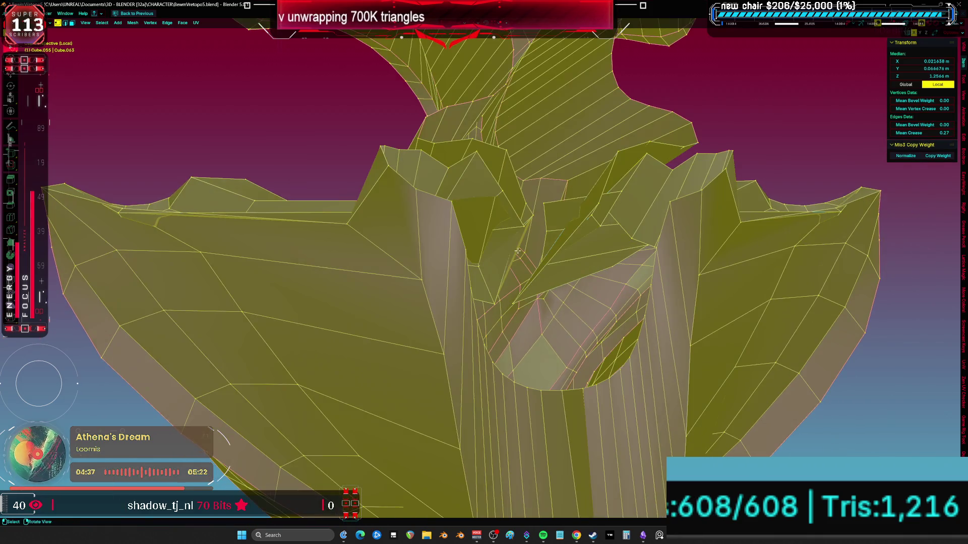
key(ctrl+Tab)
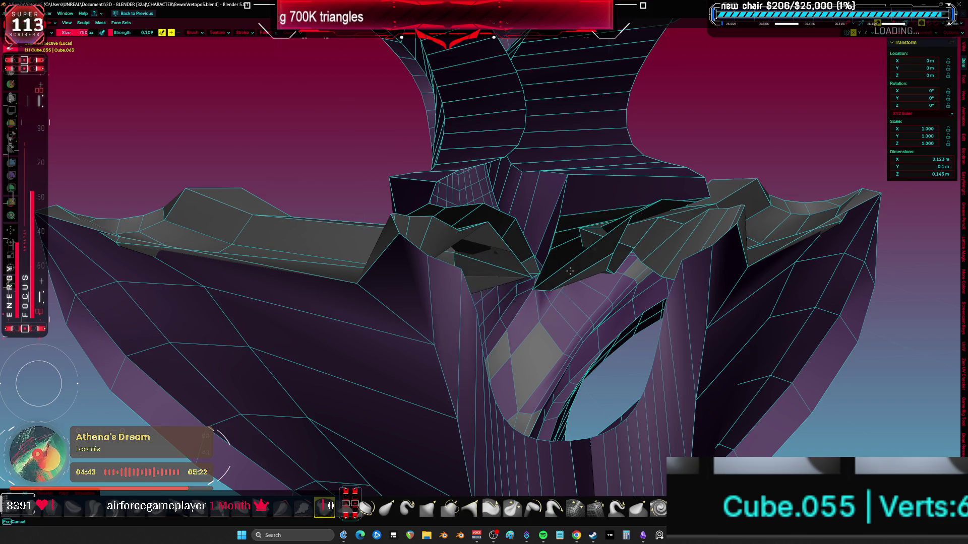
middle_drag(582, 263, 661, 243)
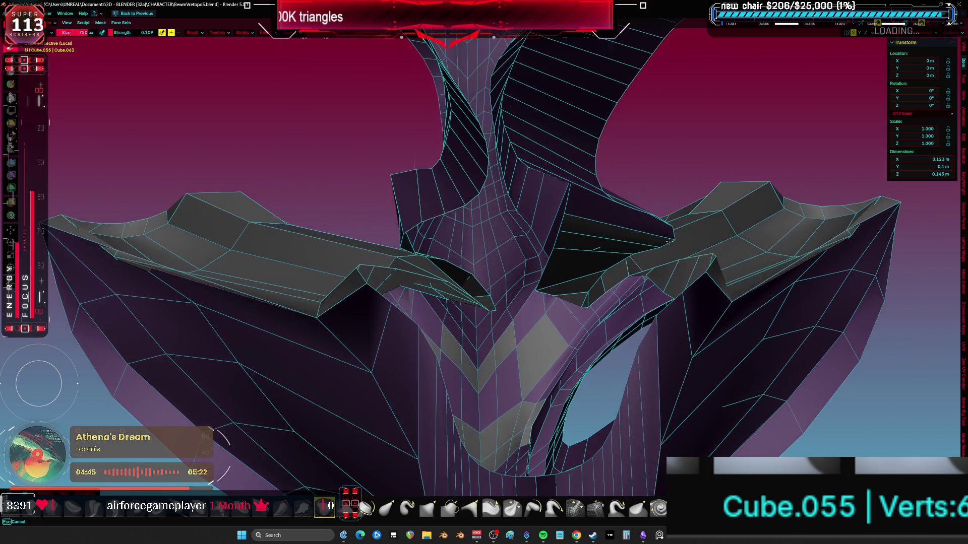
mouse_move(691, 277)
middle_down()
mouse_move(366, 404)
mouse_move(295, 304)
middle_up()
scroll(367, 405, up, 5)
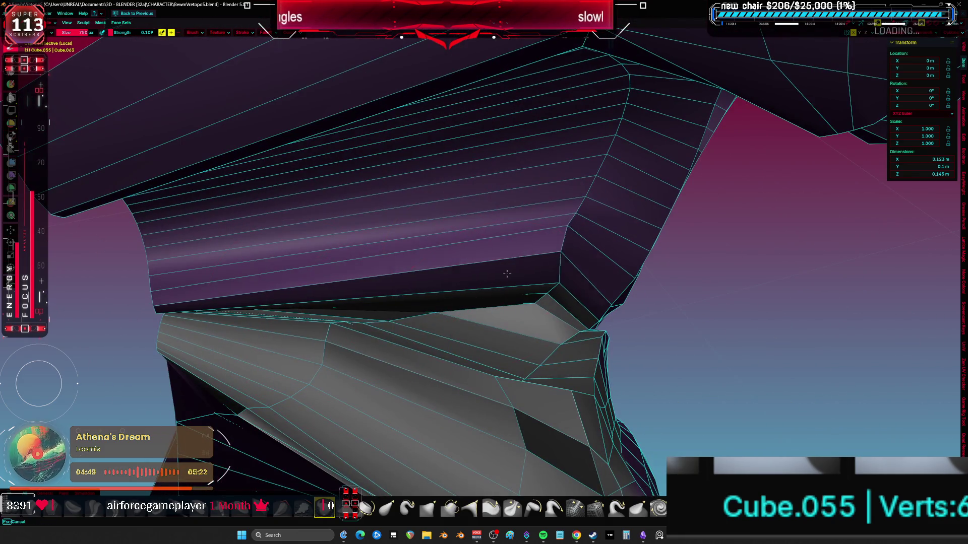
drag(429, 313, 482, 343)
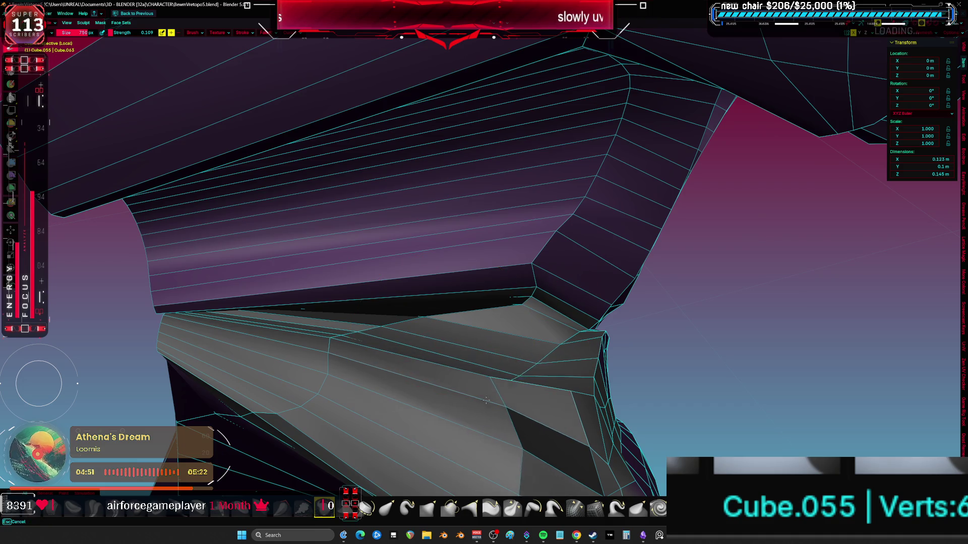
middle_drag(464, 329, 437, 195)
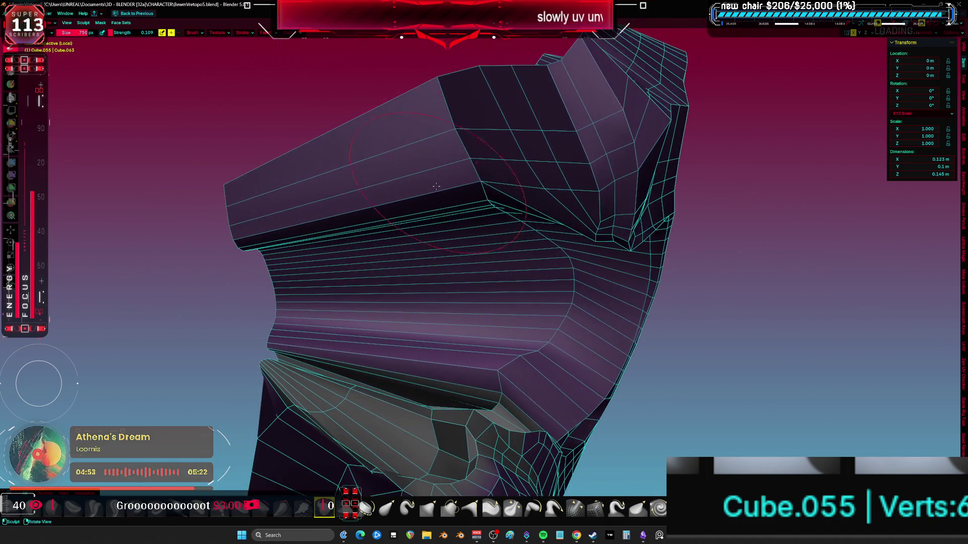
middle_drag(469, 234, 430, 179)
middle_drag(467, 288, 474, 305)
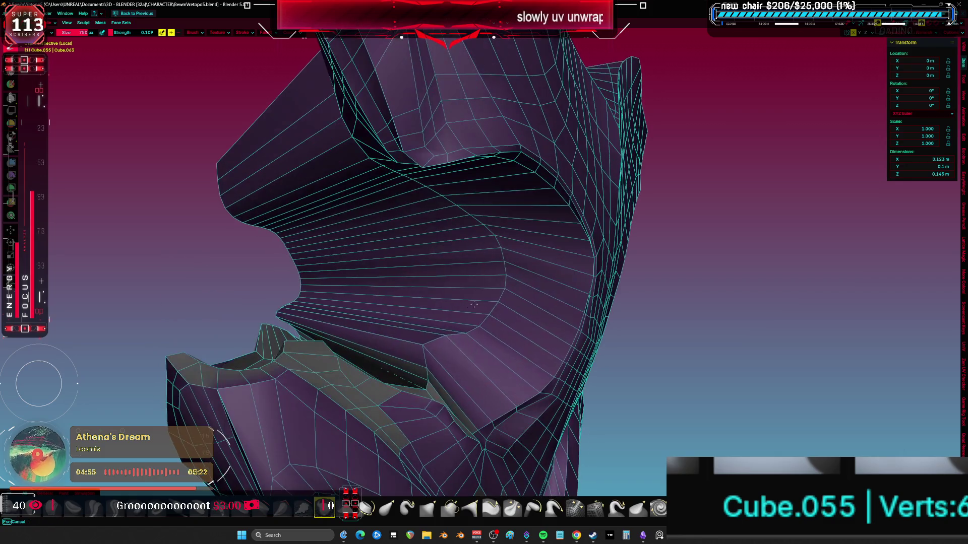
mouse_move(313, 334)
middle_down()
mouse_move(402, 337)
mouse_move(428, 313)
middle_up()
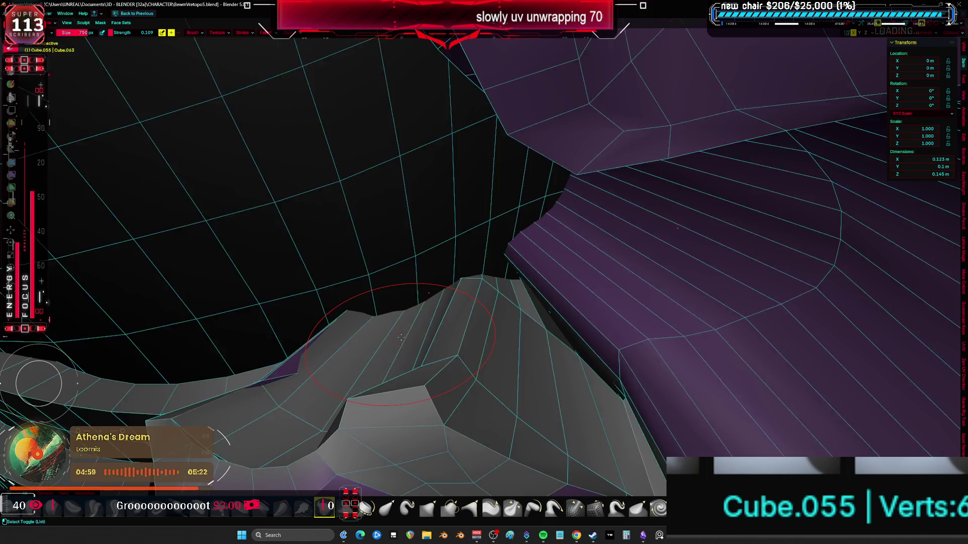
Step: Return to Object Mode to view the full armored character
key(ctrl+Tab)
click(501, 324)
mouse_move(501, 324)
middle_down()
mouse_move(553, 260)
mouse_move(577, 246)
mouse_move(645, 264)
mouse_move(629, 280)
mouse_move(615, 270)
mouse_move(895, 275)
mouse_move(283, 220)
middle_up()
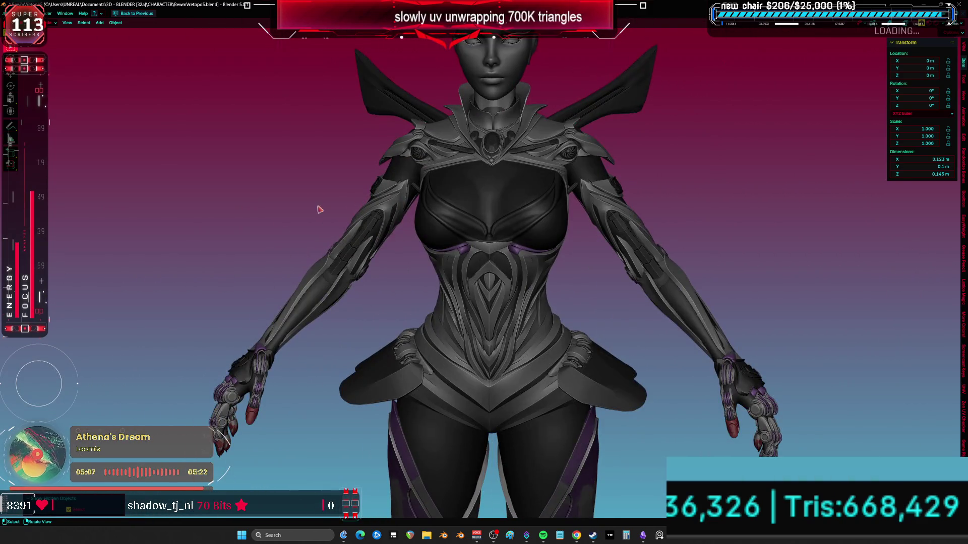
Step: Select the purple band on the chest with wireframe overlays shown
key(KP_5)
key(shift+alt+z)
scroll(408, 262, up, 6)
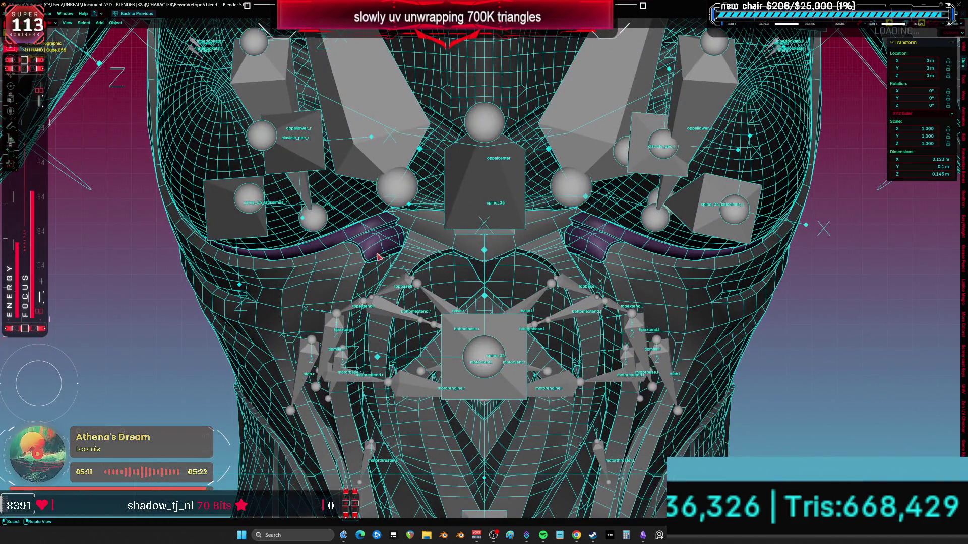
click(379, 256)
key(ctrl+space)
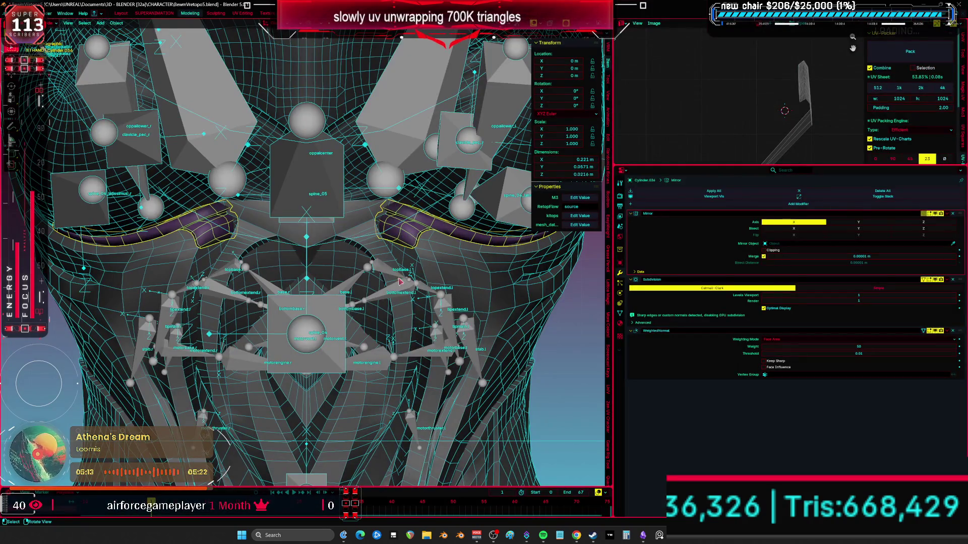
middle_drag(533, 299, 278, 187)
Step: Isolate the purple band in local view and edit its mesh with nothing selected
key(Tab)
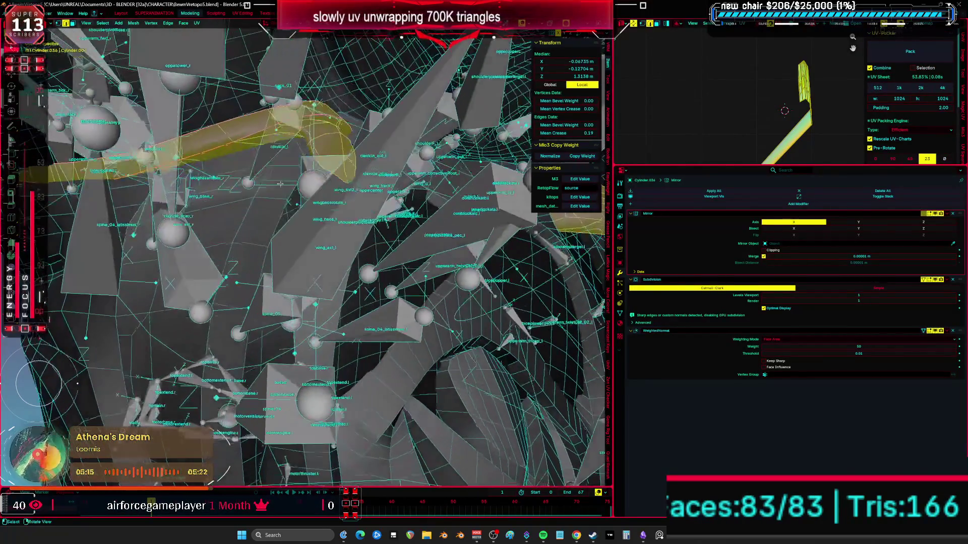
middle_drag(289, 120, 333, 198)
key(Tab)
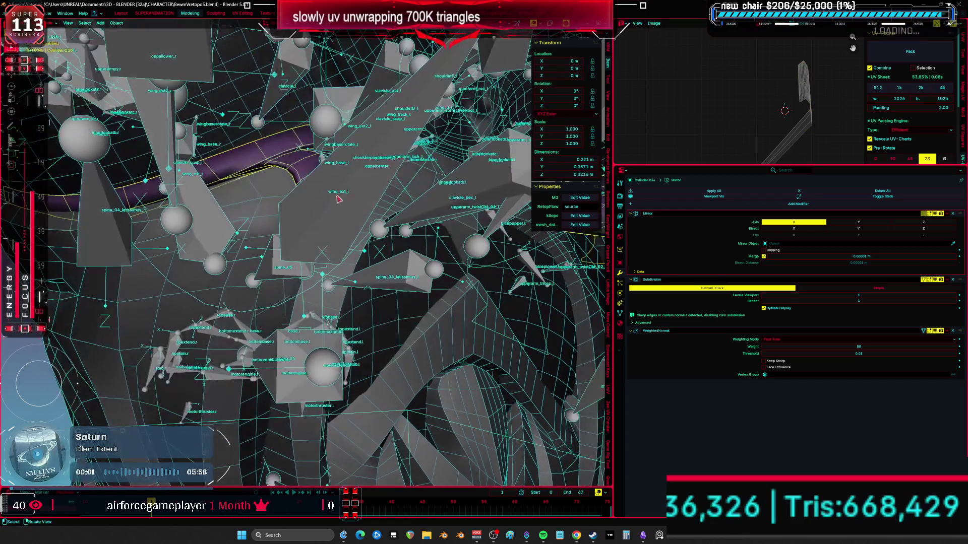
key(KP_Divide)
key(Tab)
scroll(277, 244, up, 5)
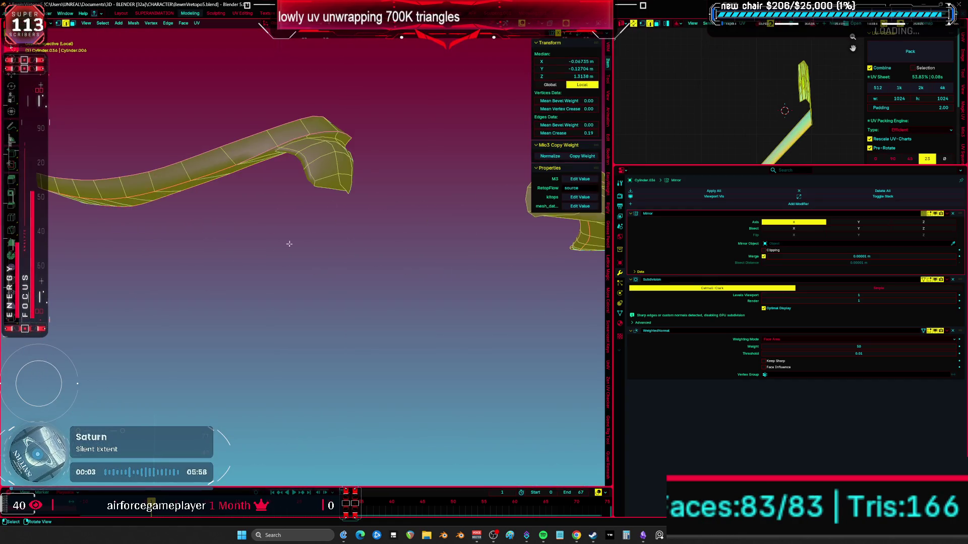
key(ctrl+space)
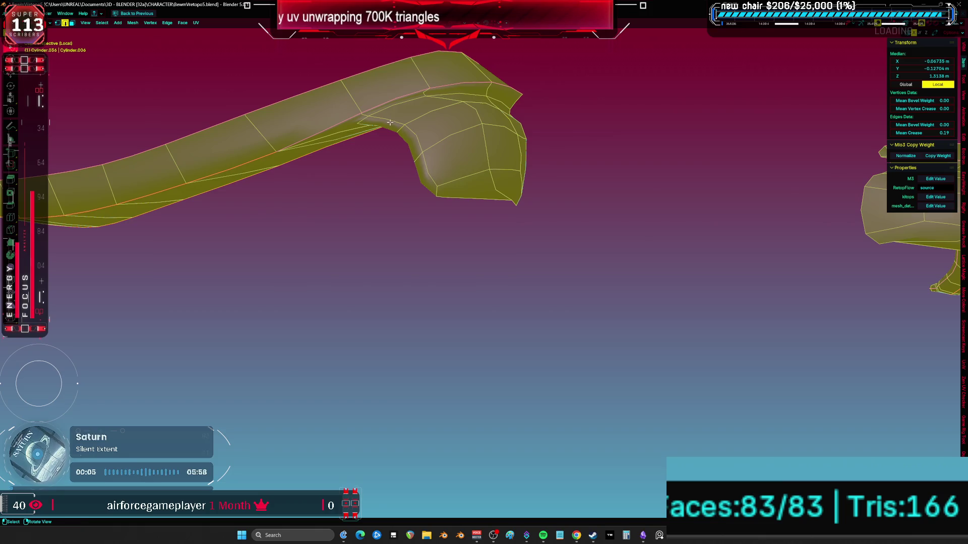
key(alt+a)
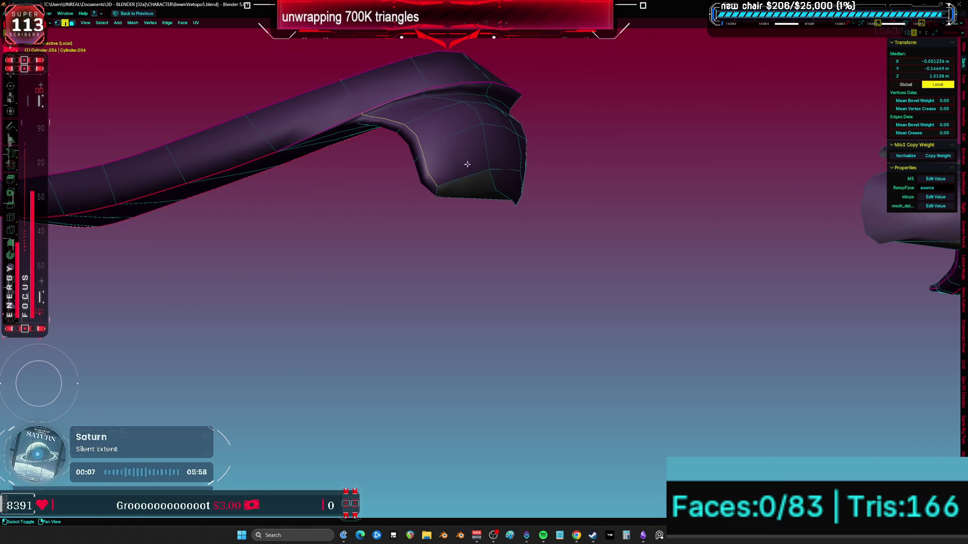
mouse_move(762, 370)
middle_down()
mouse_move(605, 275)
mouse_move(410, 198)
mouse_move(369, 104)
middle_up()
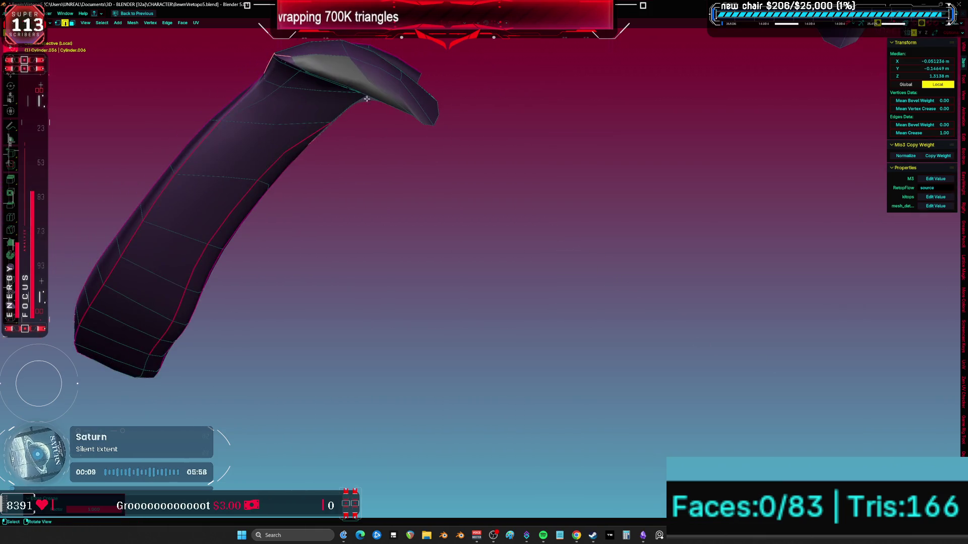
Step: Crease a rim edge of the band and slide its bottom corner vertex
middle_drag(310, 65, 348, 192)
click(322, 252)
key(shift+e)
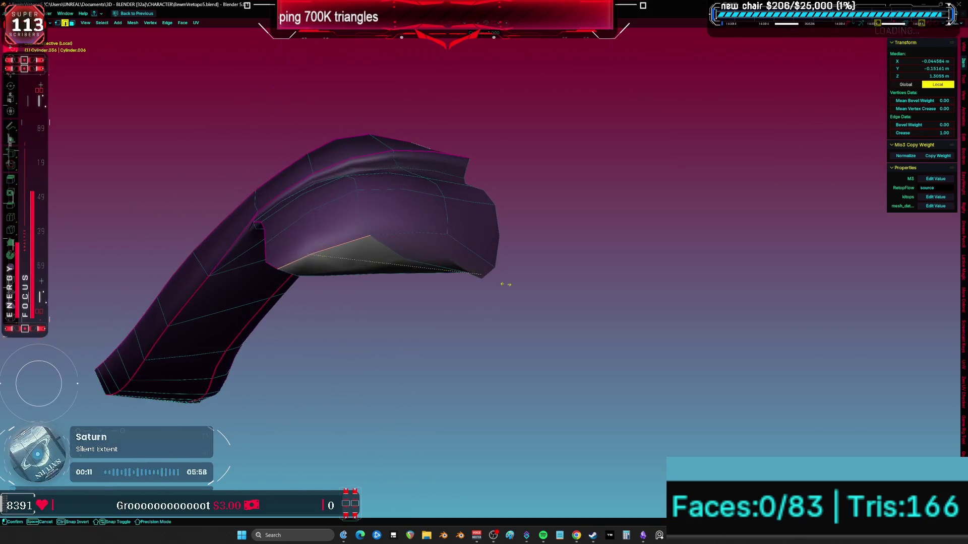
mouse_move(461, 261)
middle_down()
mouse_move(539, 308)
mouse_move(338, 333)
mouse_move(383, 272)
mouse_move(435, 235)
mouse_move(442, 313)
mouse_move(398, 336)
mouse_move(410, 334)
mouse_move(394, 327)
mouse_move(363, 188)
mouse_move(376, 227)
middle_up()
click(308, 361)
click(360, 322)
Step: Return to Object Mode, exit local view and restore the UV editing layout
key(a)
key(Tab)
key(KP_Divide)
key(ctrl+space)
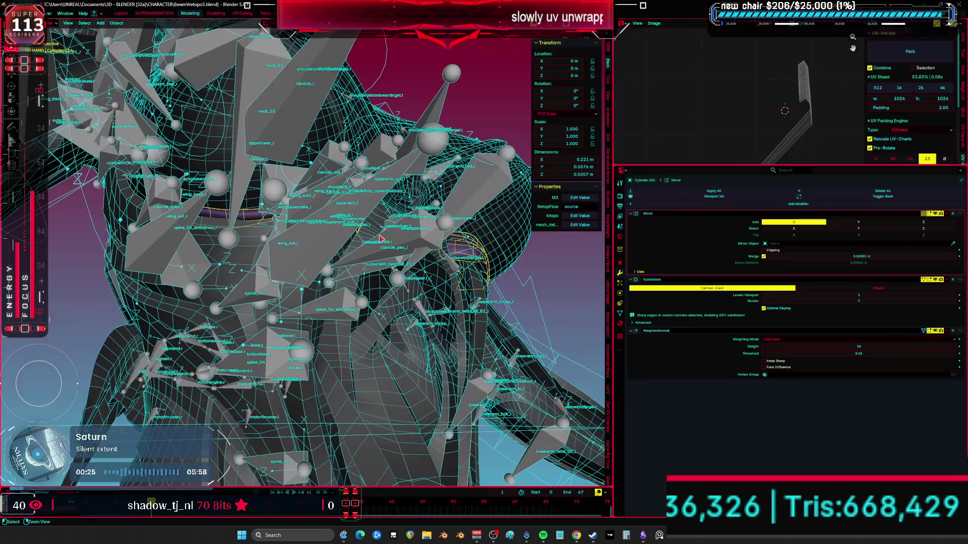
Step: Replace the band's Weighted Normal modifier with Shade Auto Smooth and hide the armature
click(952, 331)
mouse_move(282, 227)
middle_down()
mouse_move(226, 203)
mouse_move(250, 216)
mouse_move(244, 257)
middle_up()
right_click(226, 203)
click(221, 208)
key(ctrl+Tab)
key(Escape)
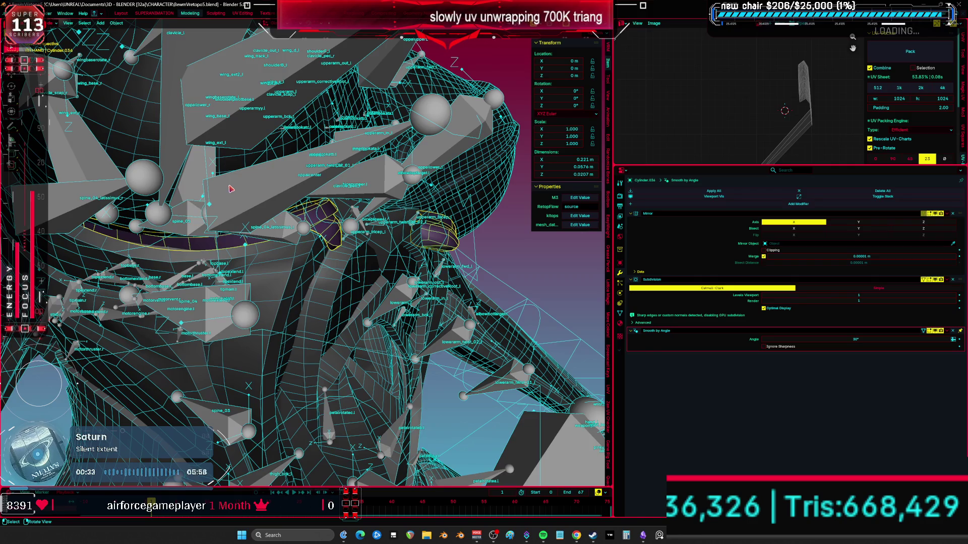
click(229, 189)
key(shift+h)
key(KP_Decimal)
Step: Select the purple visor band Cylinder.036, maximize the 3D view, and enter Sculpt Mode
click(307, 237)
click(323, 235)
key(ctrl+space)
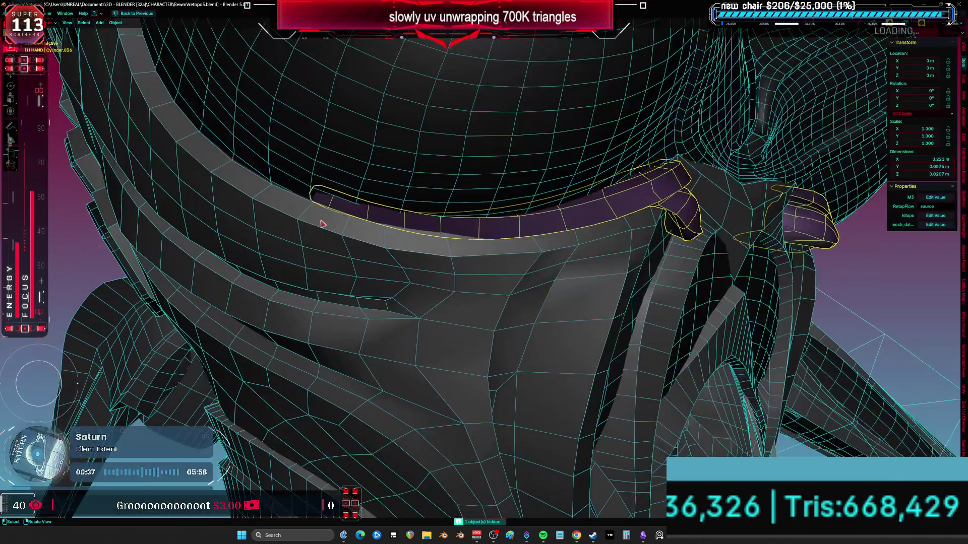
key(ctrl+Tab)
mouse_move(319, 228)
middle_down()
mouse_move(343, 224)
mouse_move(315, 237)
mouse_move(351, 203)
mouse_move(317, 241)
mouse_move(295, 230)
mouse_move(302, 207)
mouse_move(477, 201)
middle_up()
key(bracketleft)
key(bracketleft)
key(bracketleft)
key(bracketright)
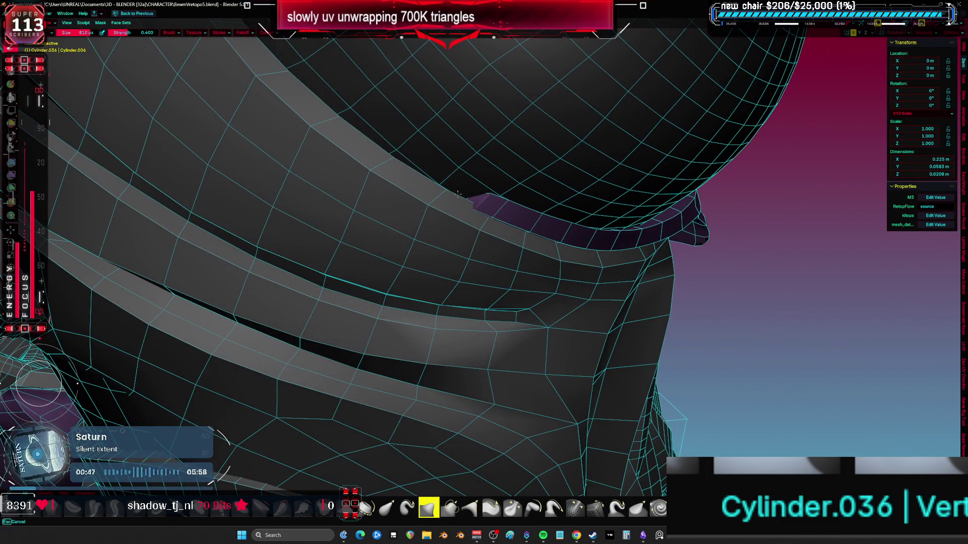
Step: Enlarge the sculpt brush to 1000 px, then shrink it while inspecting the band's ends
key(bracketright)
key(bracketright)
middle_drag(387, 164, 398, 219)
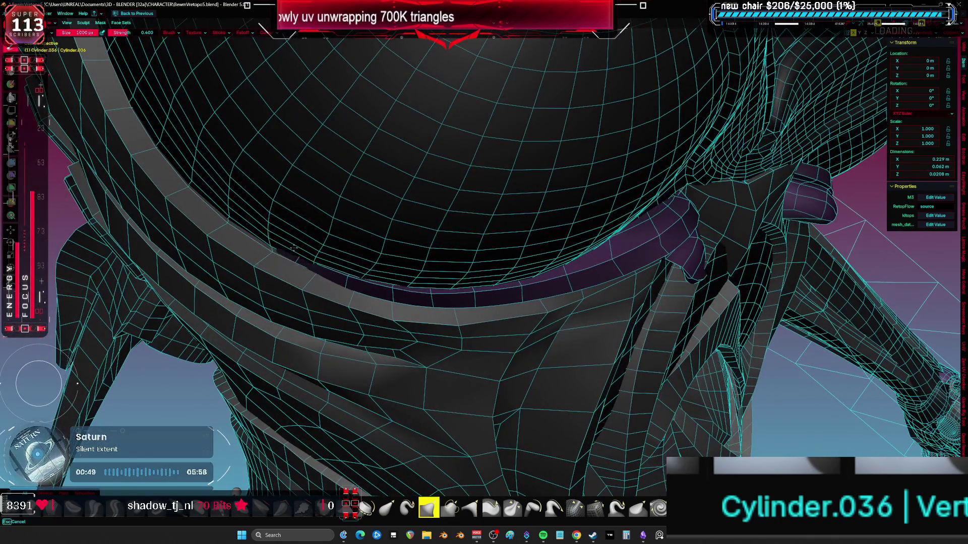
mouse_move(413, 176)
middle_down()
mouse_move(407, 192)
mouse_move(323, 227)
mouse_move(429, 219)
middle_up()
scroll(428, 220, down, 5)
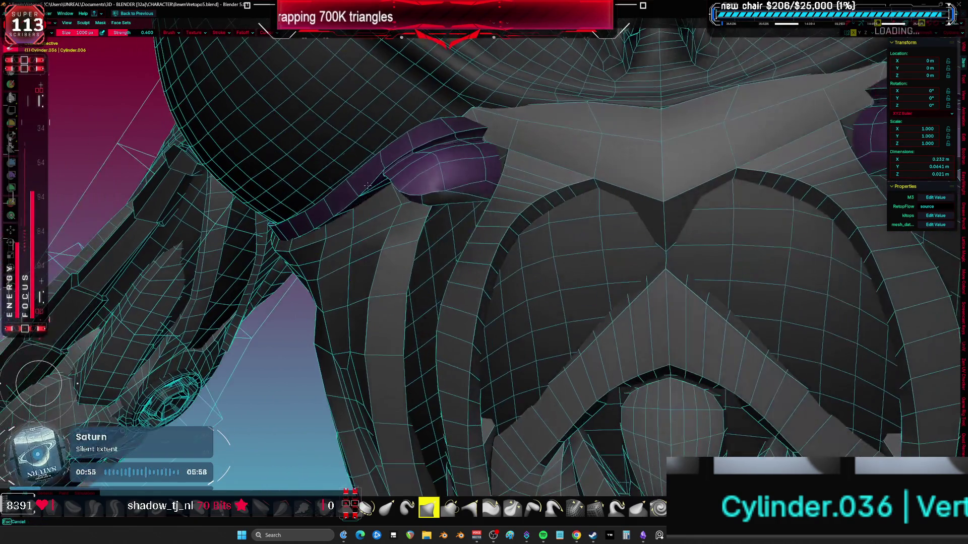
scroll(458, 173, up, 5)
mouse_move(458, 173)
middle_down()
mouse_move(513, 131)
mouse_move(504, 147)
middle_up()
key(f)
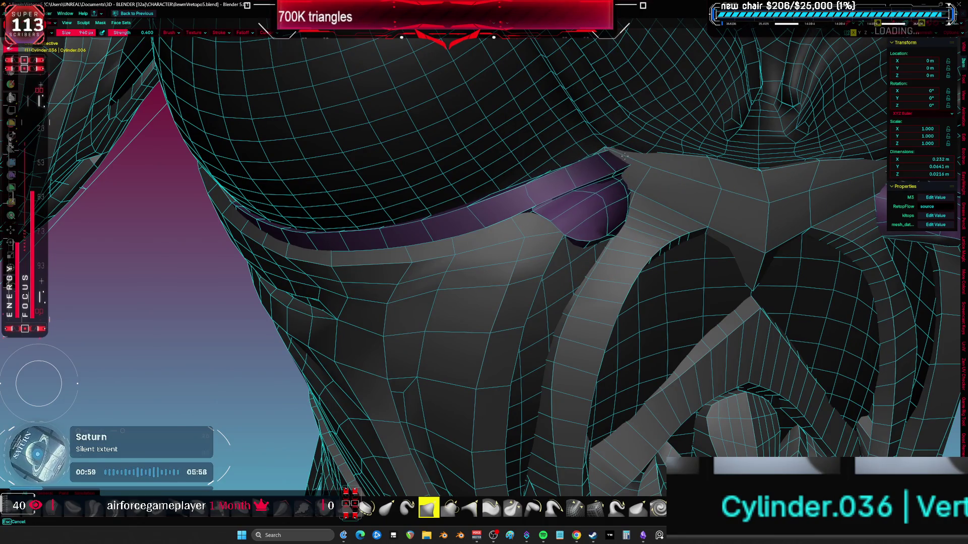
click(605, 237)
middle_drag(604, 236, 640, 155)
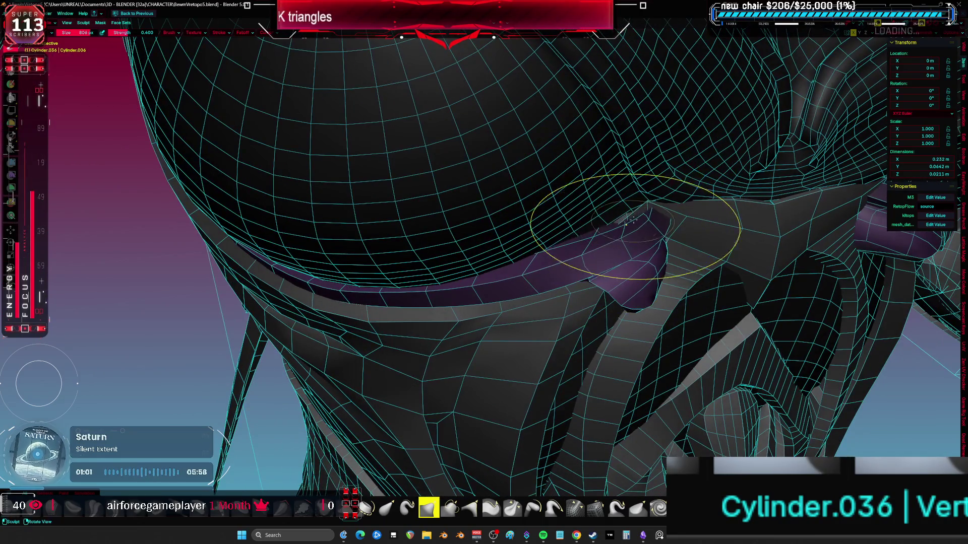
mouse_move(627, 225)
middle_down()
mouse_move(591, 175)
mouse_move(700, 178)
middle_up()
Step: In Edit Mode, select two faces at the band's end and toggle the viewport overlays
key(Tab)
key(3)
click(698, 169)
shift+click(687, 155)
middle_drag(718, 134, 689, 169)
key(x)
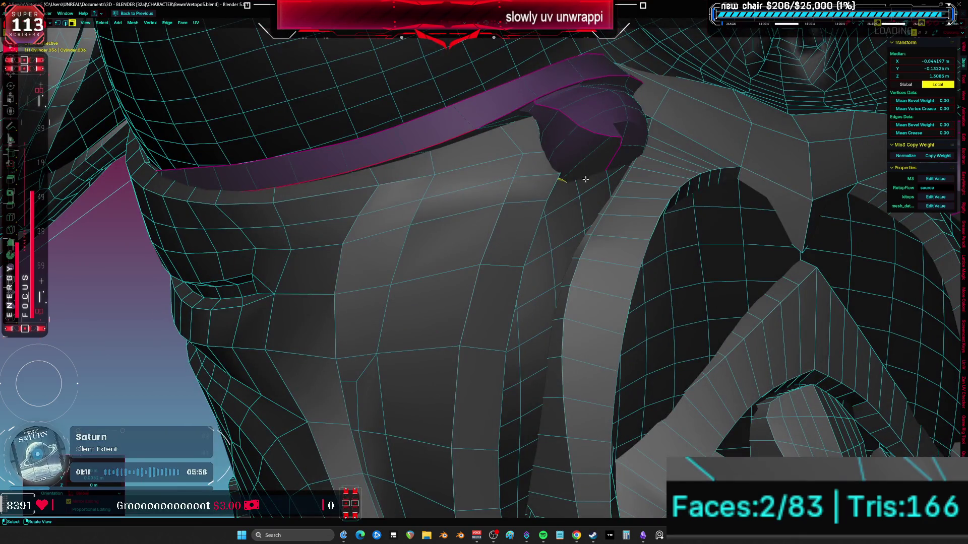
middle_drag(585, 177, 574, 197)
key(shift+alt+z)
middle_drag(596, 155, 665, 265)
scroll(614, 171, down, 8)
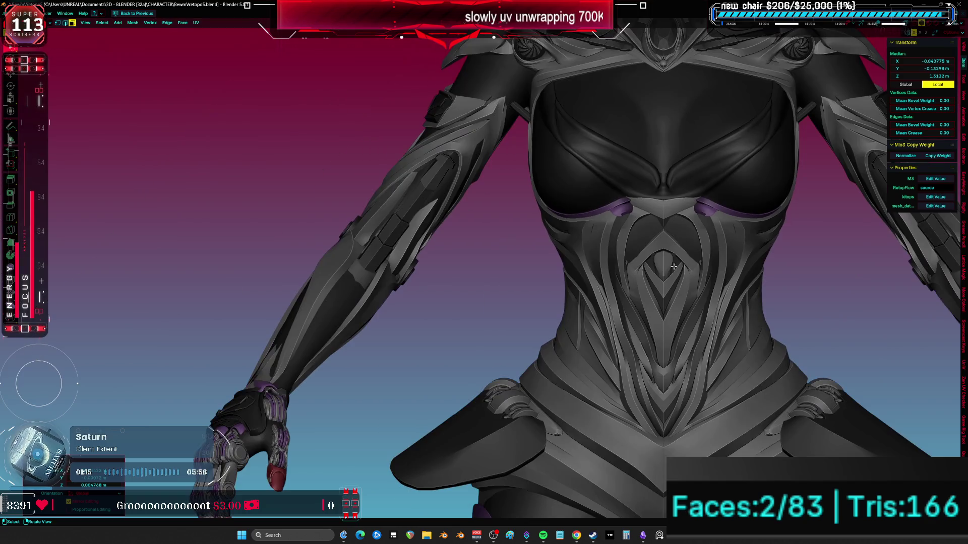
scroll(665, 266, up, 10)
key(shift+alt+z)
Step: Switch back to Sculpt Mode and reduce the brush size while viewing the band's end
key(Tab)
key(ctrl+Tab)
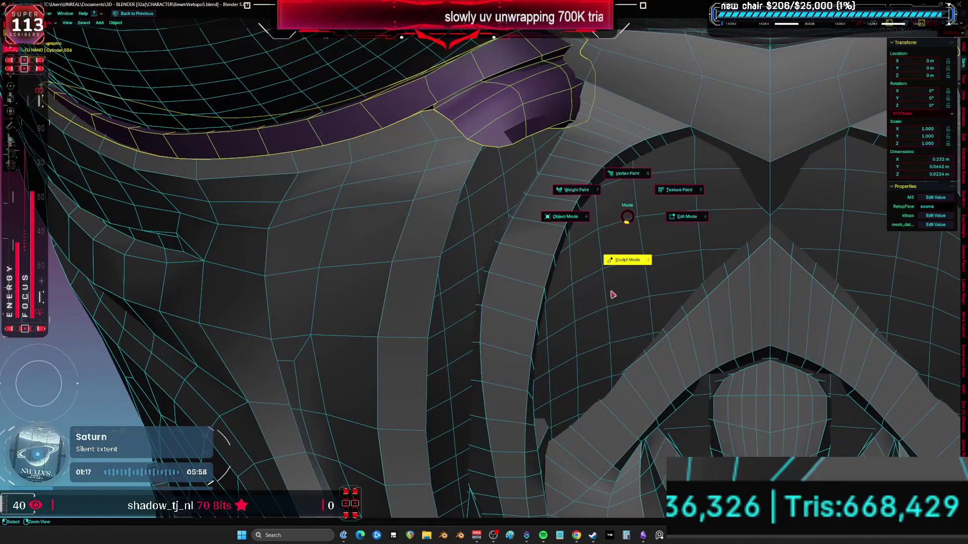
click(619, 289)
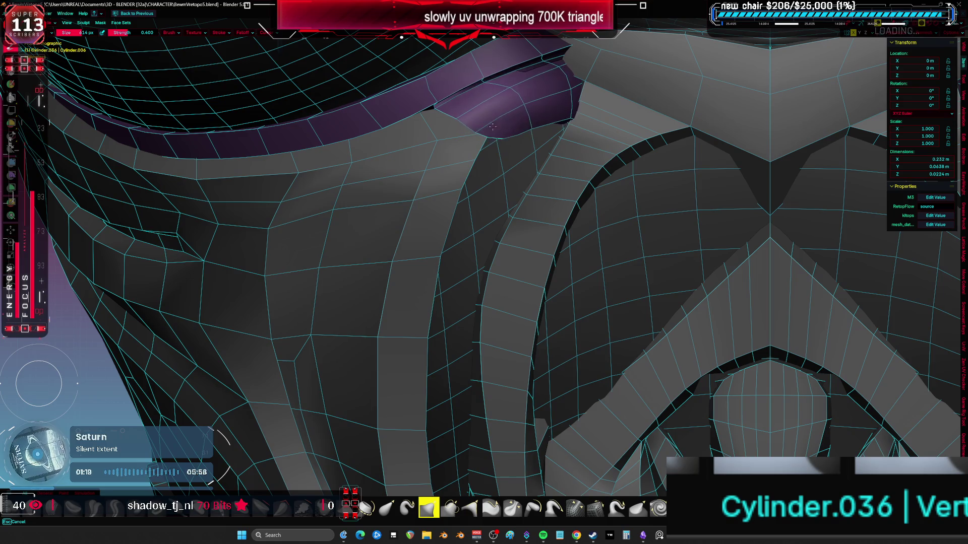
key(f)
middle_drag(593, 92, 616, 218)
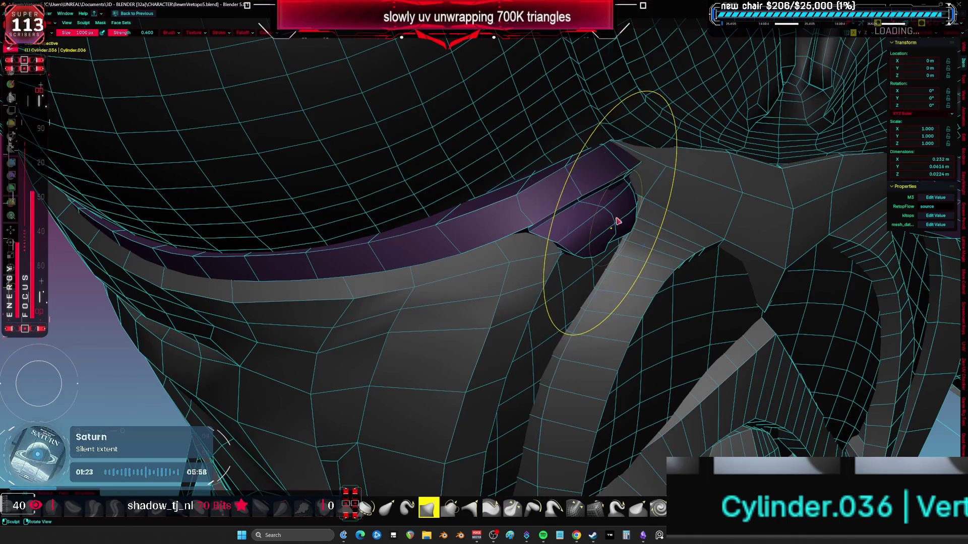
key(f)
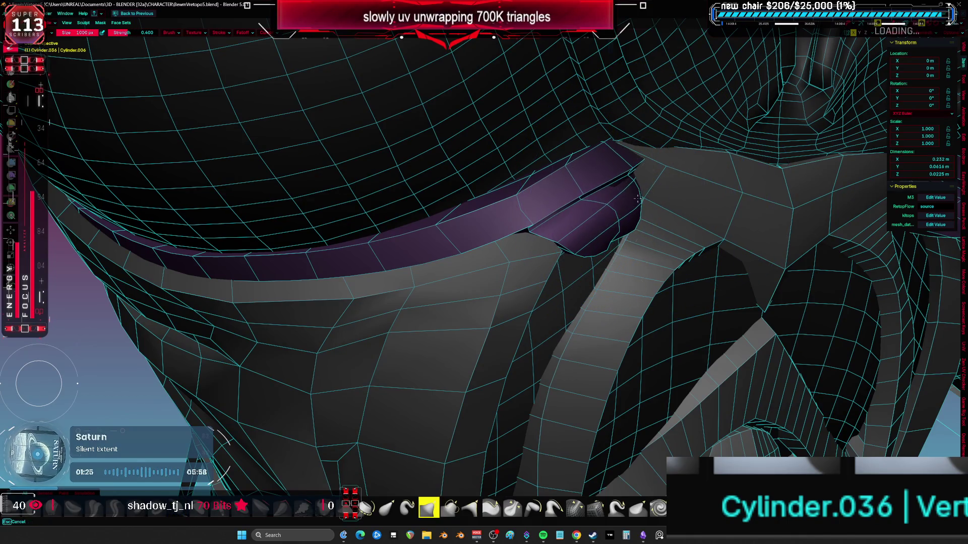
click(612, 192)
mouse_move(613, 192)
middle_down()
mouse_move(607, 180)
mouse_move(583, 179)
middle_up()
key(f)
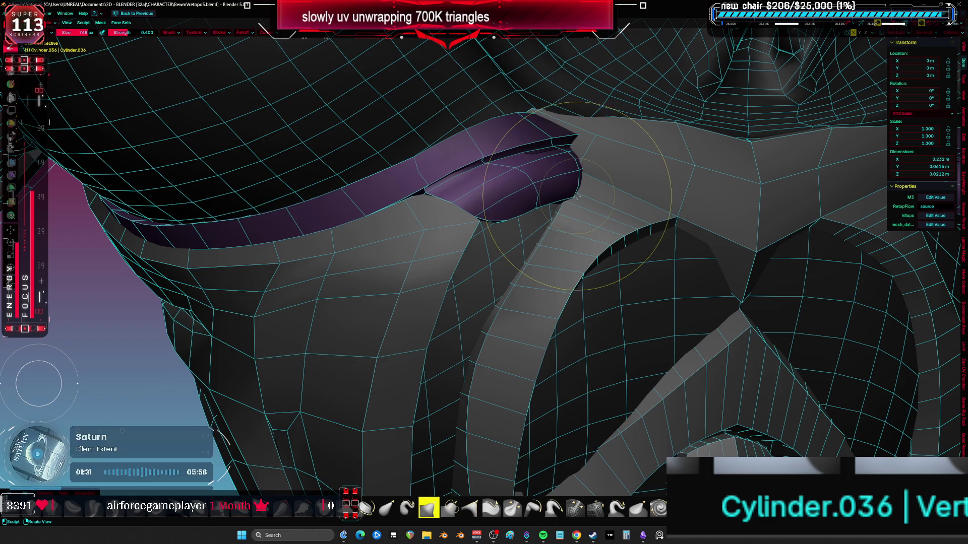
Step: Set the brush to 490 px, push both band ends against the chest armor, and return to Edit Mode
middle_drag(580, 184, 459, 161)
key(f)
click(450, 152)
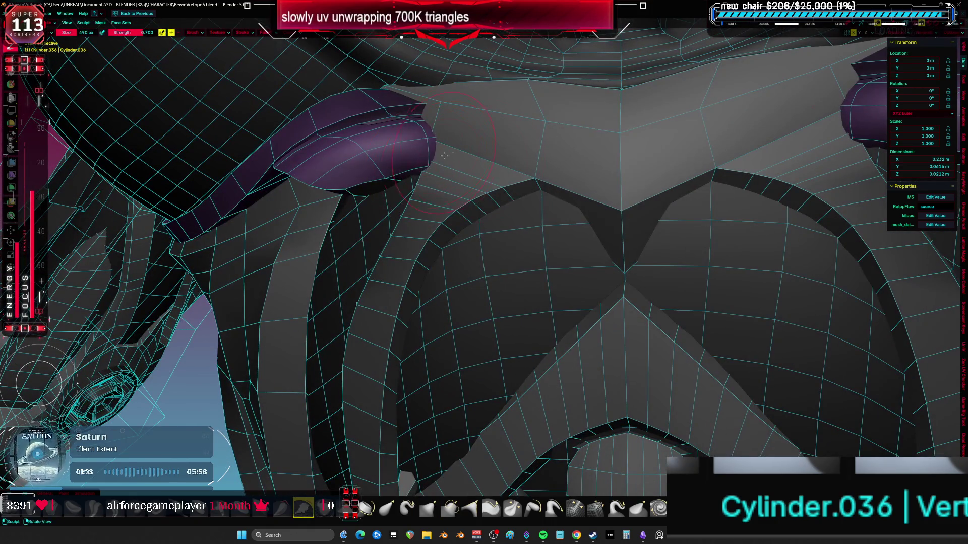
drag(458, 152, 434, 153)
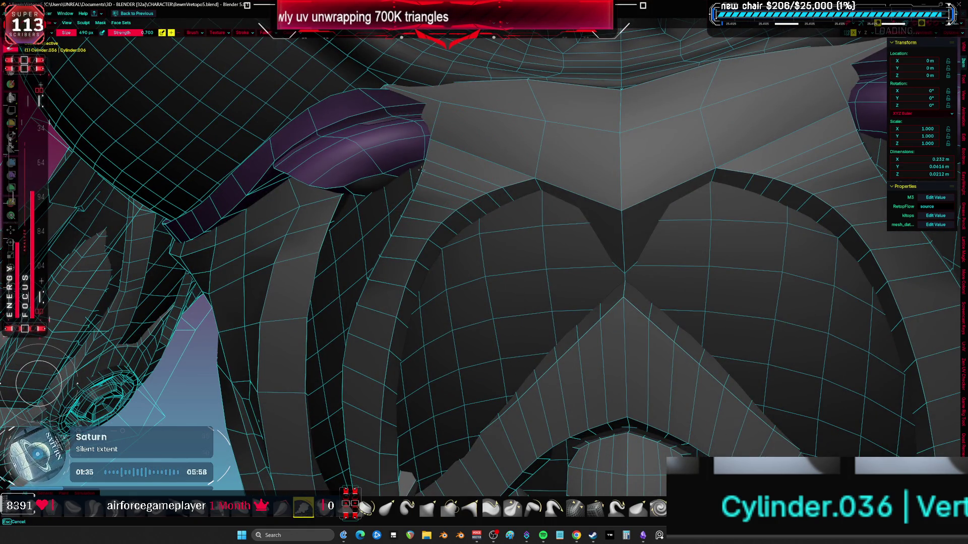
key(Tab)
middle_drag(437, 159, 523, 186)
scroll(523, 186, down, 10)
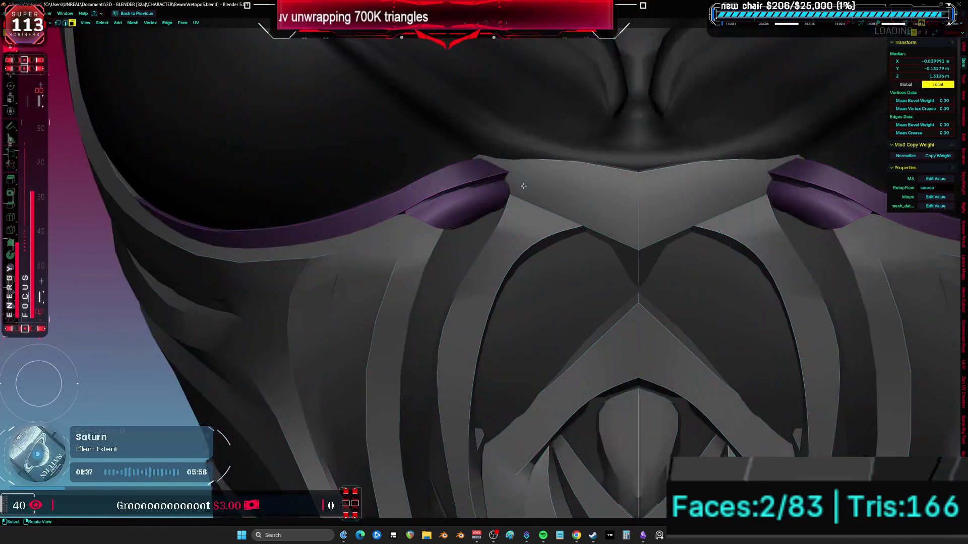
Step: Apply the band's Subdivision modifier in Object Mode
key(Tab)
scroll(480, 234, up, 2)
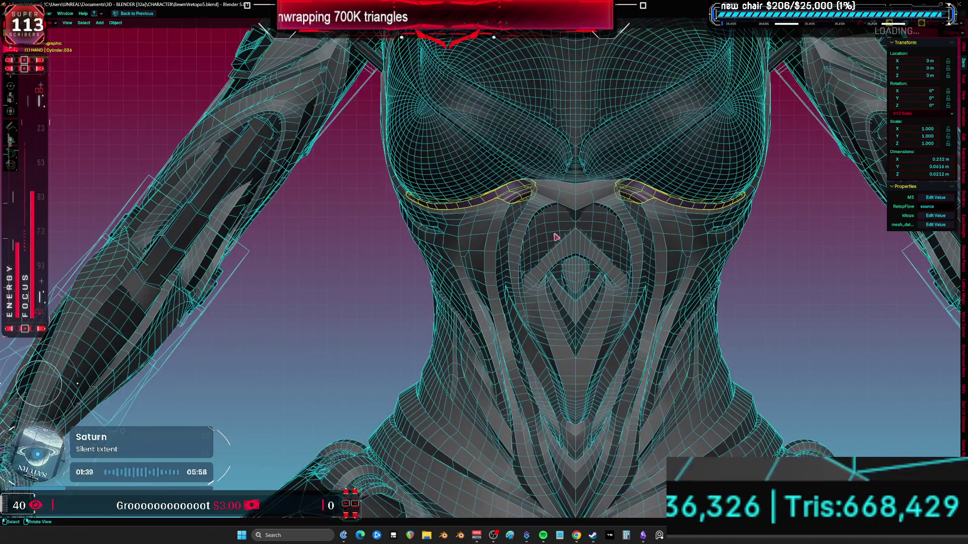
key(ctrl+space)
click(947, 280)
click(920, 286)
key(ctrl+space)
Step: Isolate the strap in local view and dissolve two edge loops along it
key(Tab)
key(KP_Decimal)
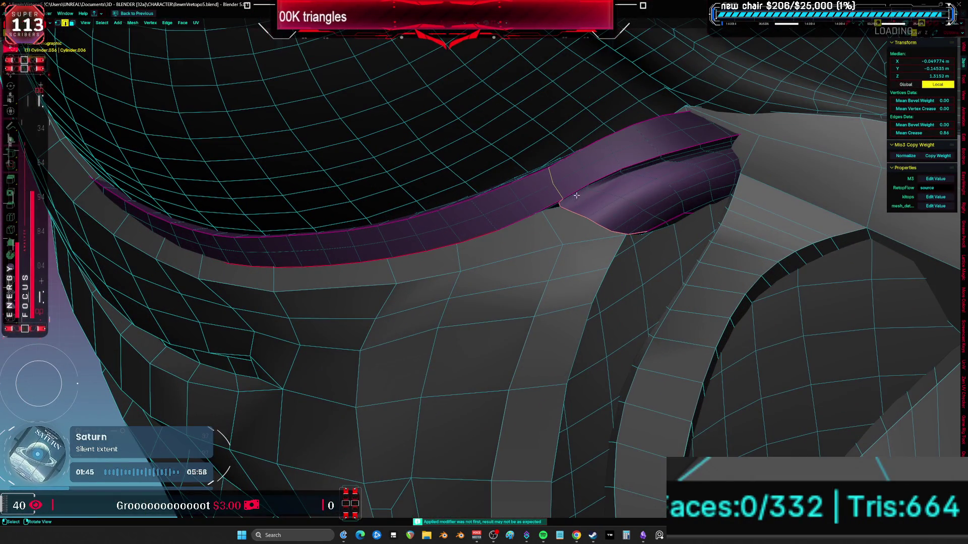
alt+click(584, 187)
mouse_move(585, 187)
middle_down()
mouse_move(428, 151)
mouse_move(515, 248)
mouse_move(426, 305)
mouse_move(449, 277)
mouse_move(462, 222)
mouse_move(651, 277)
middle_up()
key(KP_Divide)
key(ctrl+x)
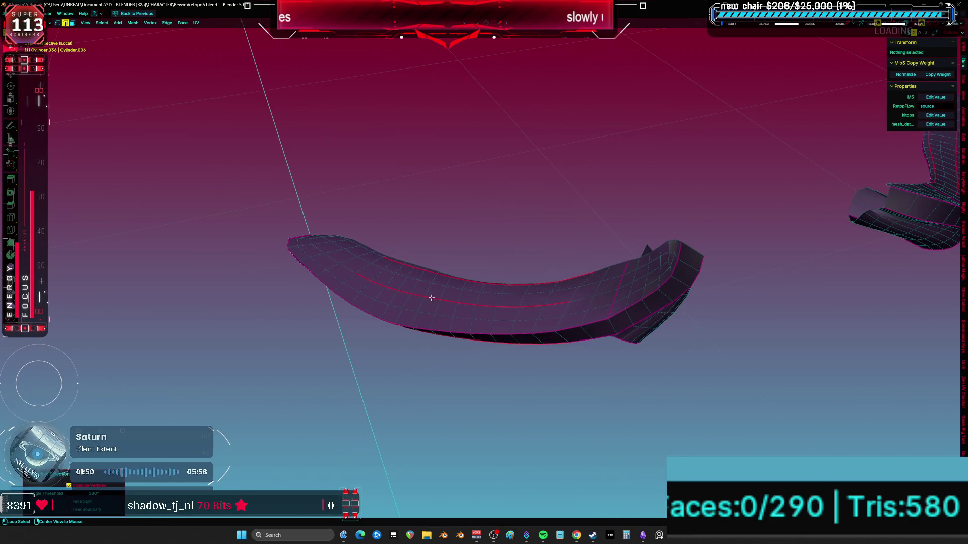
alt+click(432, 298)
key(ctrl+x)
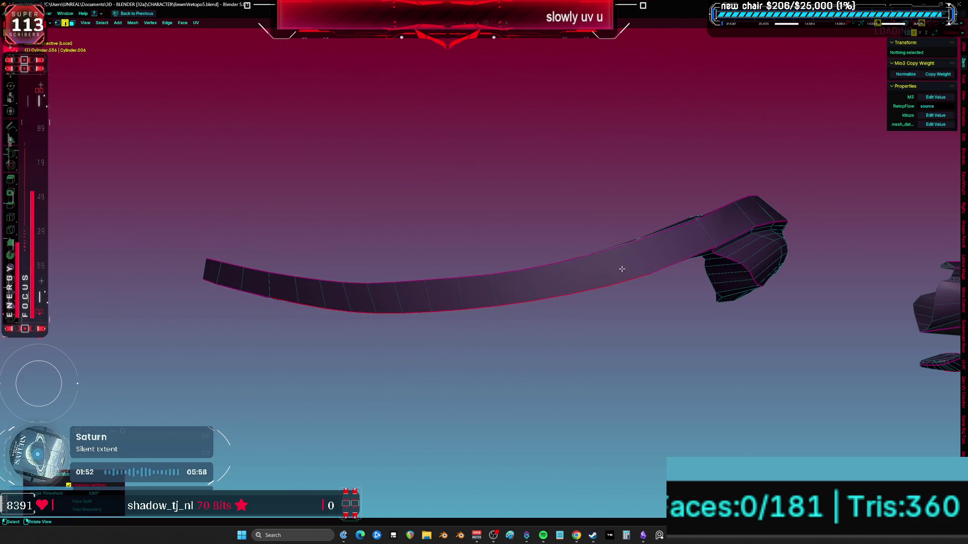
Step: Dissolve the edge ring at the strap's bend and the top edge loop
key(a)
key(alt+a)
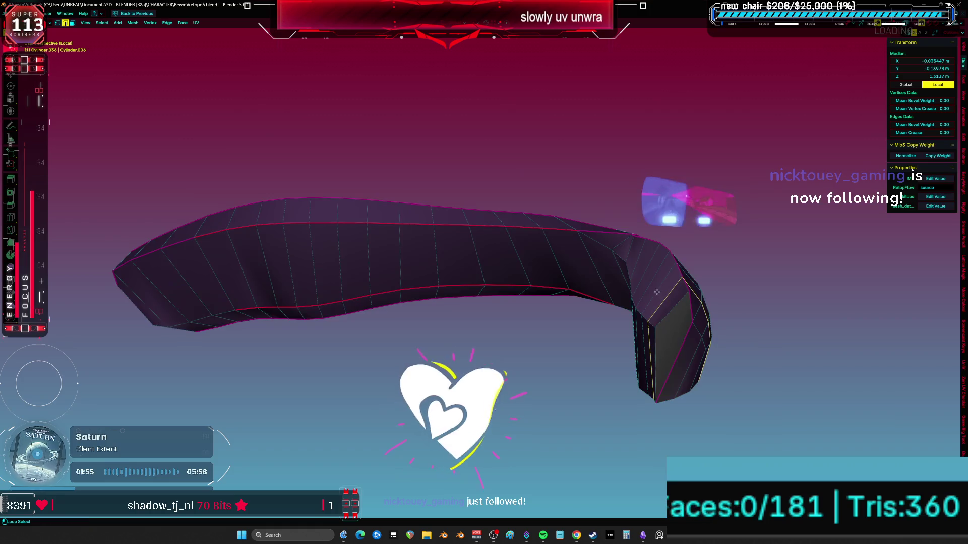
ctrl+alt+click(660, 263)
key(ctrl+x)
key(a)
mouse_move(659, 263)
middle_down()
mouse_move(531, 200)
mouse_move(484, 278)
mouse_move(442, 293)
mouse_move(452, 275)
mouse_move(551, 350)
mouse_move(514, 324)
mouse_move(534, 336)
mouse_move(454, 339)
mouse_move(411, 318)
mouse_move(758, 361)
mouse_move(453, 303)
mouse_move(644, 339)
mouse_move(635, 345)
middle_up()
key(alt+a)
alt+click(532, 200)
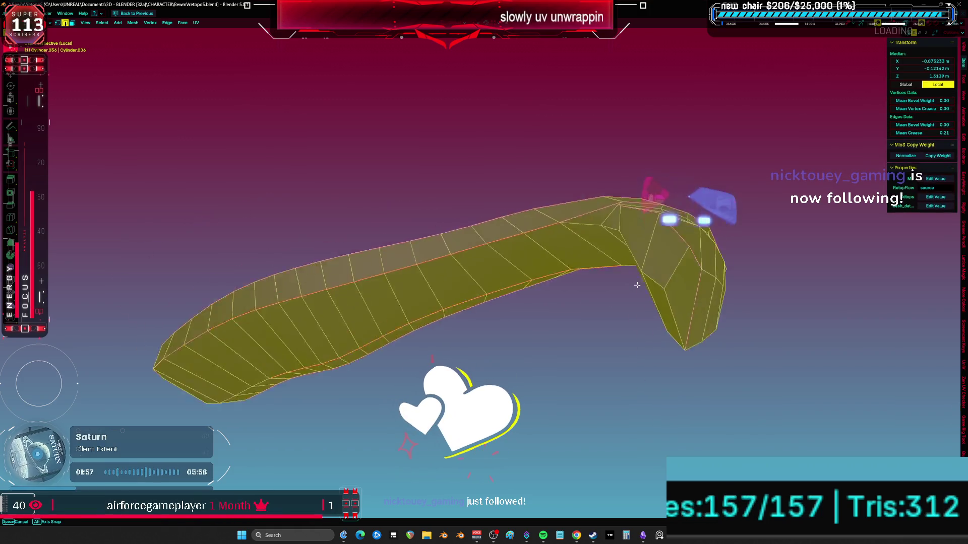
key(ctrl+x)
key(a)
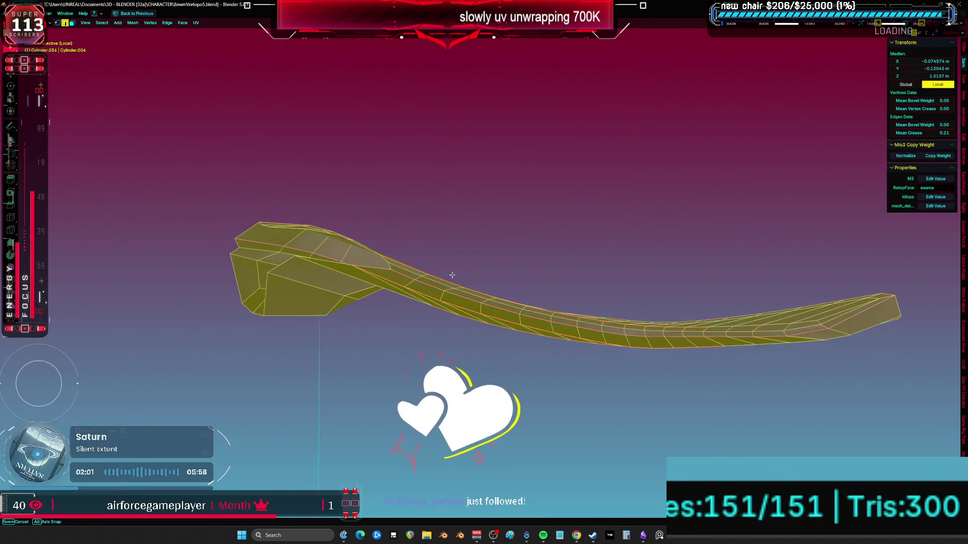
scroll(456, 281, up, 3)
alt+click(468, 297)
scroll(467, 297, down, 3)
key(a)
Step: Select the strap's lower side strip, delete those faces, and leave local view
click(780, 357)
ctrl+shift+click(454, 303)
click(477, 300)
ctrl+click(750, 306)
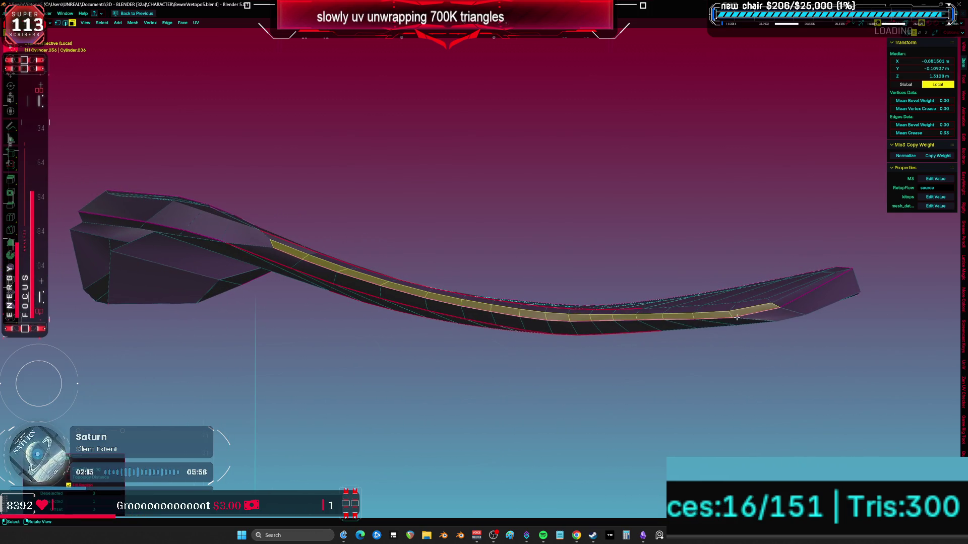
ctrl+shift+click(750, 307)
middle_drag(750, 306, 673, 313)
middle_drag(849, 350, 712, 351)
key(x)
click(712, 351)
key(KP_Divide)
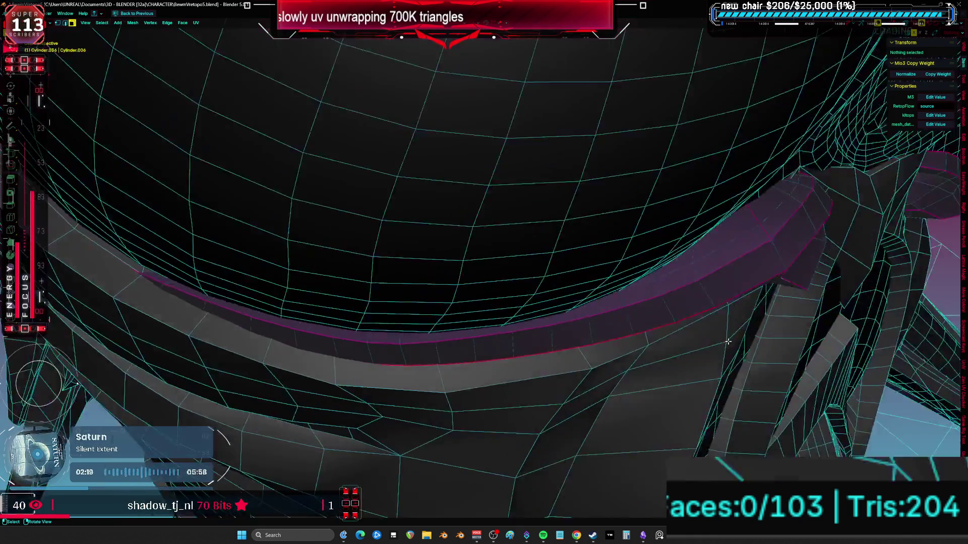
Step: Switch to a front view and return to Object Mode on the band
key(grave)
click(657, 384)
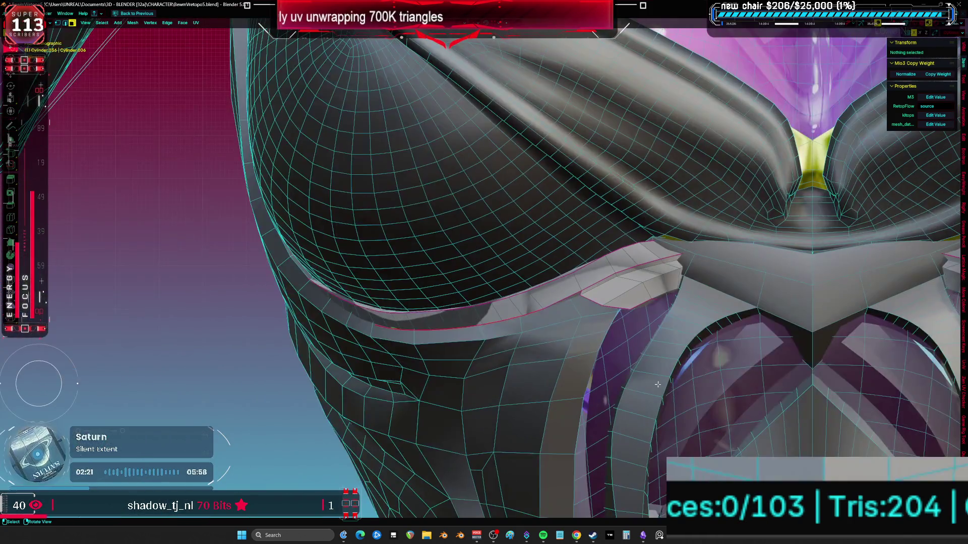
scroll(594, 318, down, 2)
key(Tab)
mouse_move(594, 318)
middle_down()
mouse_move(595, 294)
mouse_move(622, 303)
middle_up()
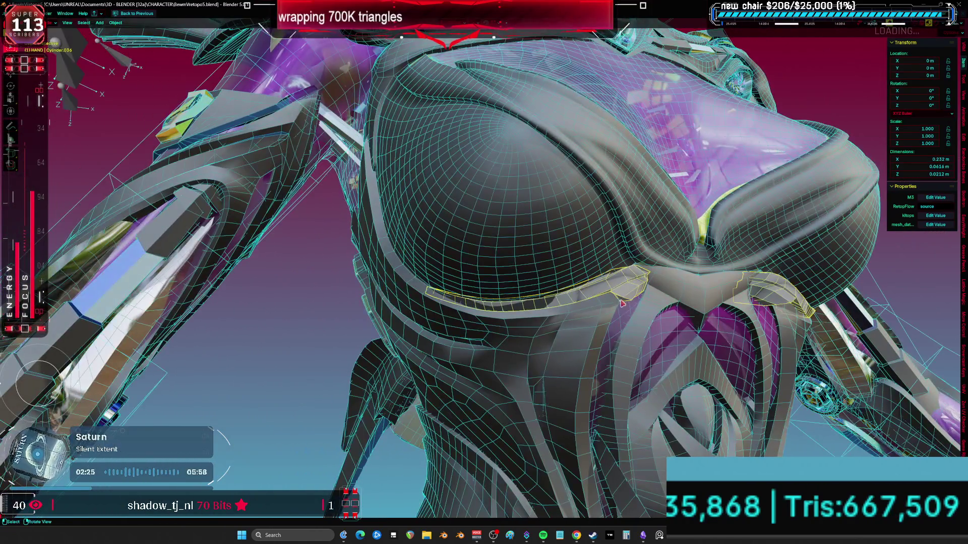
key(ctrl+space)
Step: Assign the M_METAL material to all of the band's faces and go back to front view
key(Tab)
key(a)
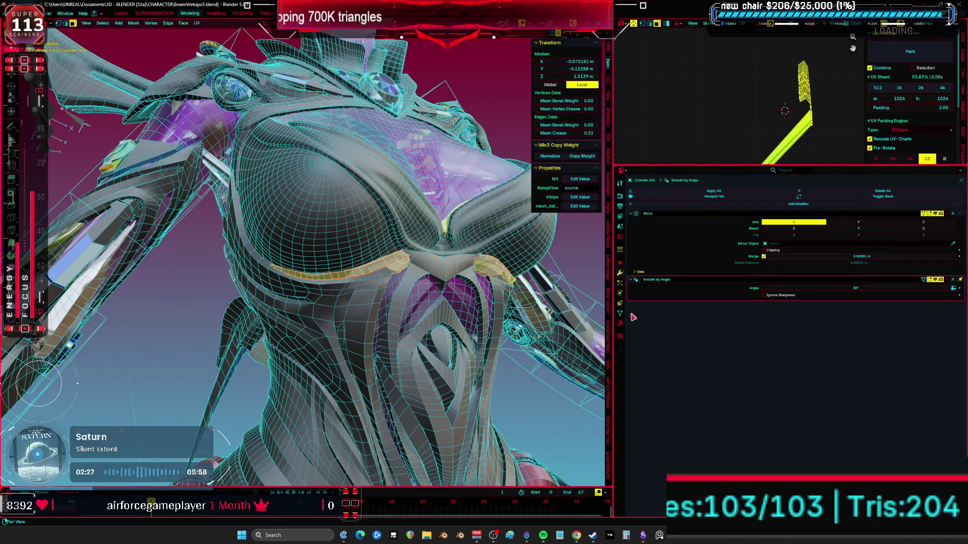
click(633, 325)
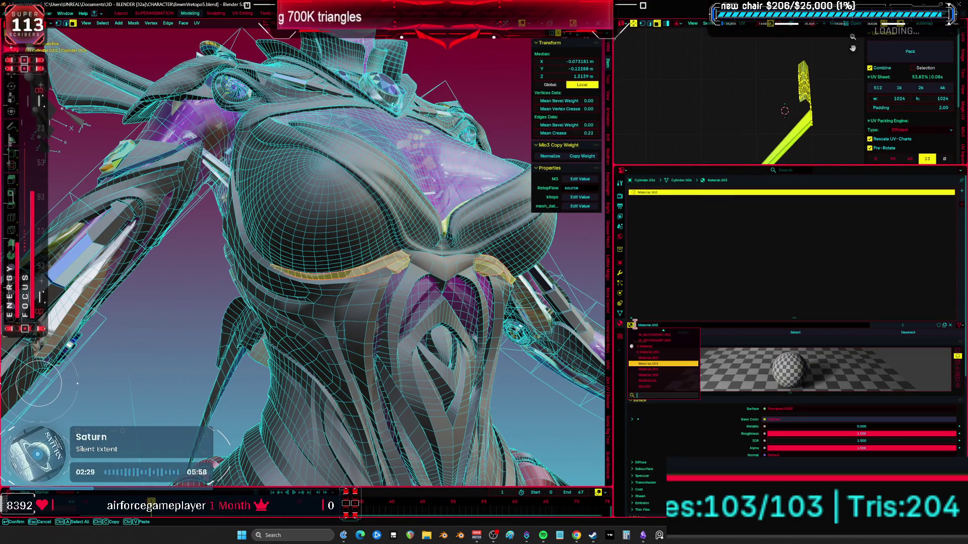
scroll(693, 356, up, 5)
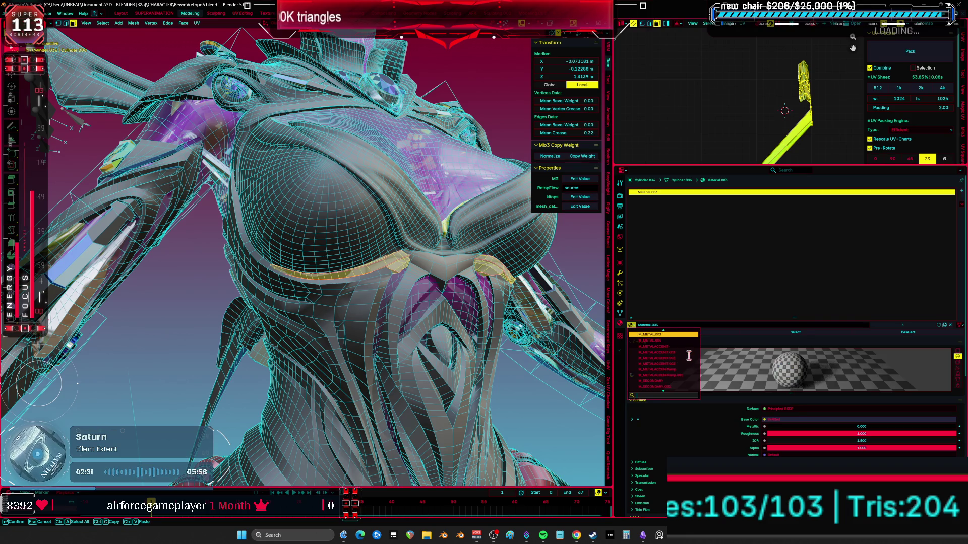
click(678, 356)
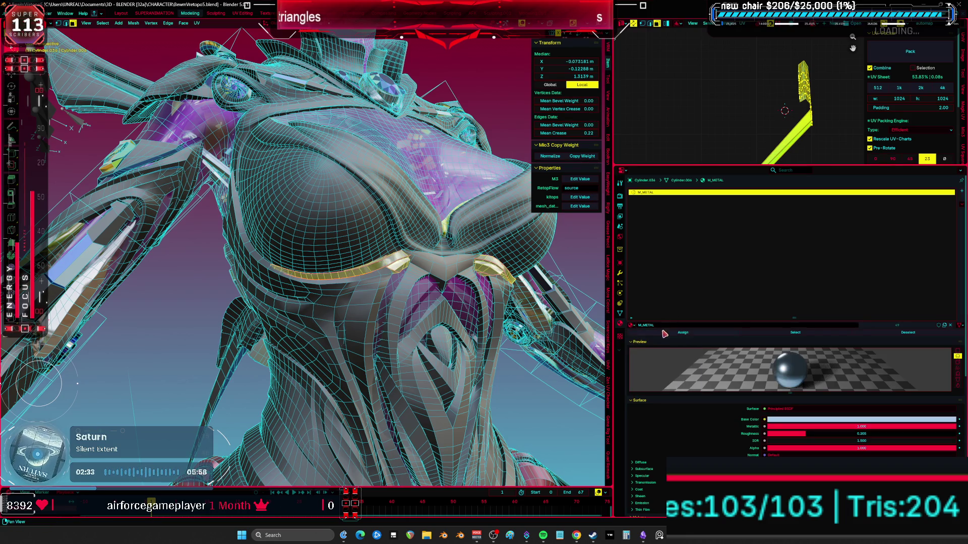
key(Tab)
scroll(427, 286, up, 5)
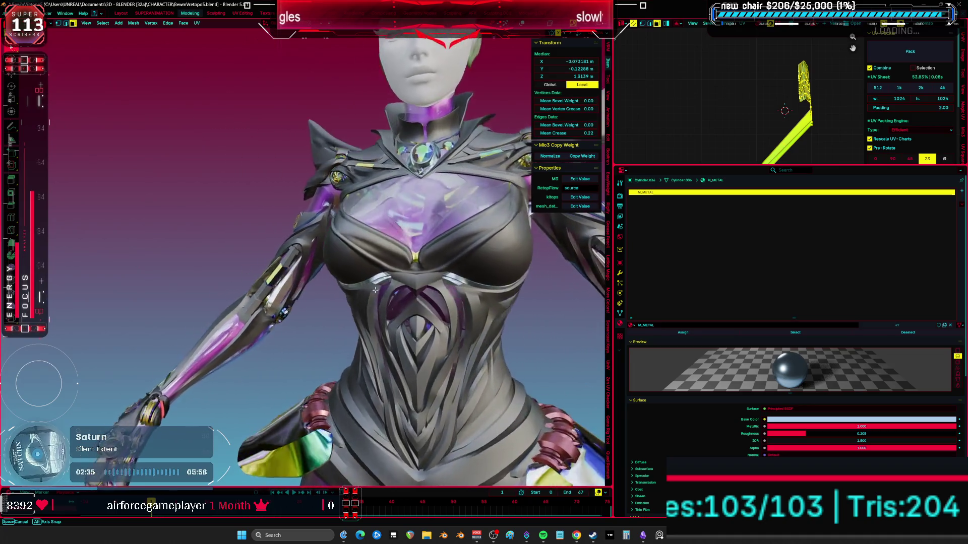
key(ctrl+space)
key(KP_1)
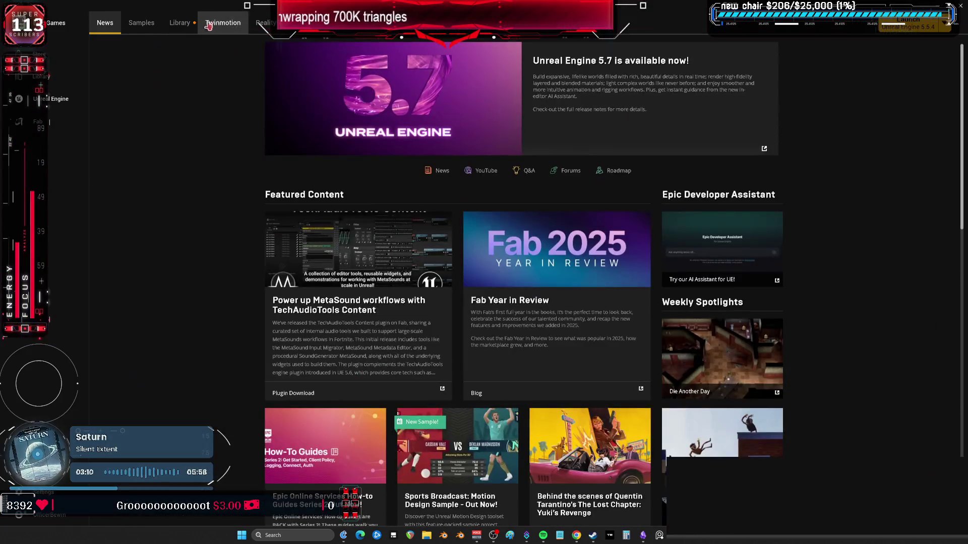
Step: Launch the BewmV project from the Library's My Projects list
click(180, 24)
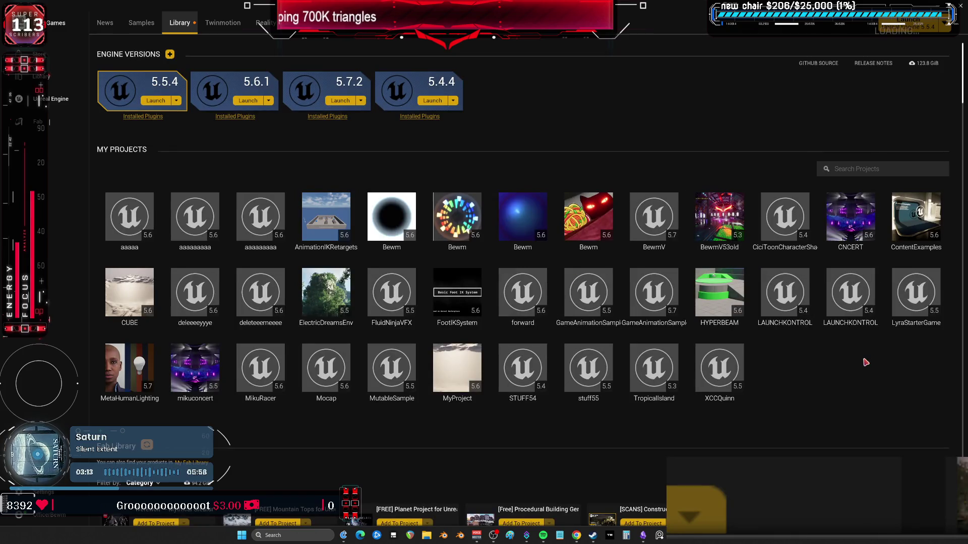
double_click(654, 217)
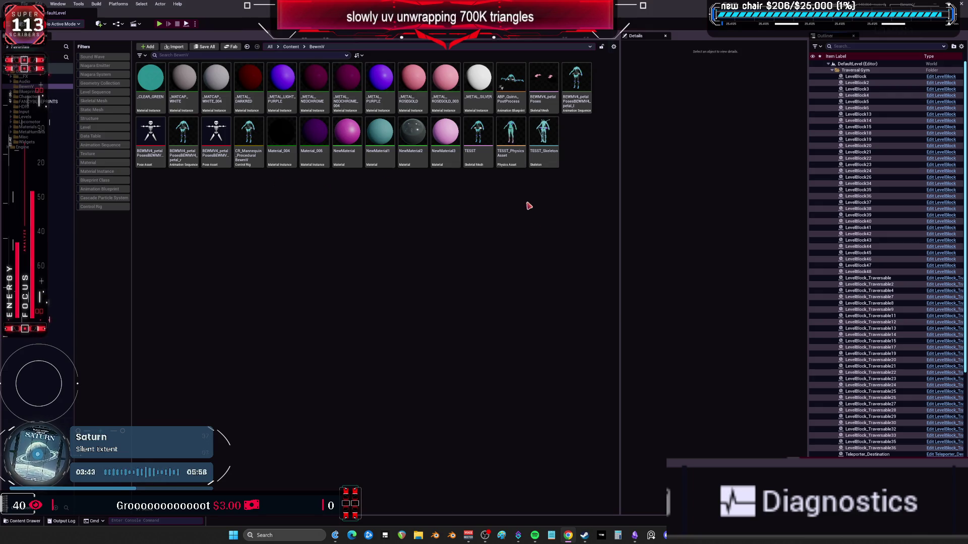
Step: Open the ABP_Quinn_PostProcess animation blueprint and bring the preview camera close to the torso
click(514, 97)
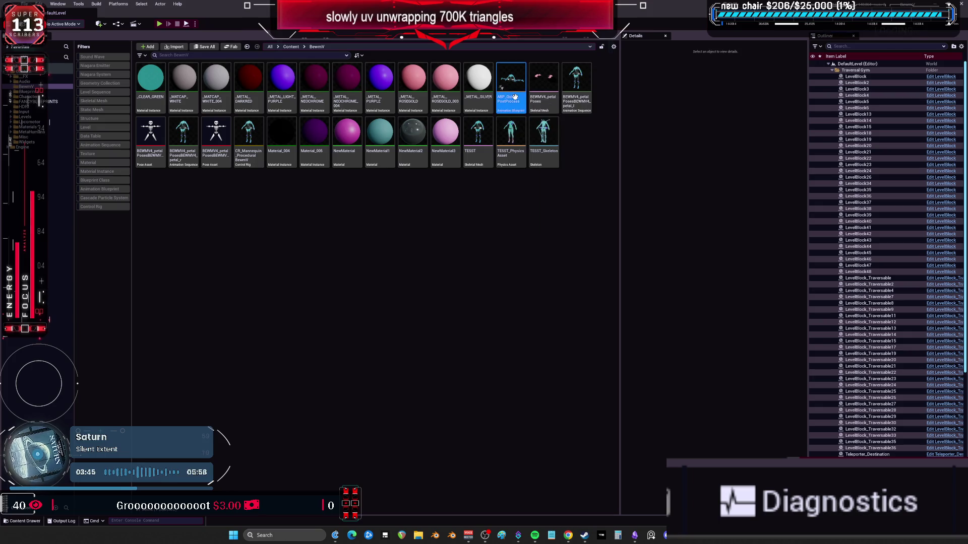
double_click(515, 97)
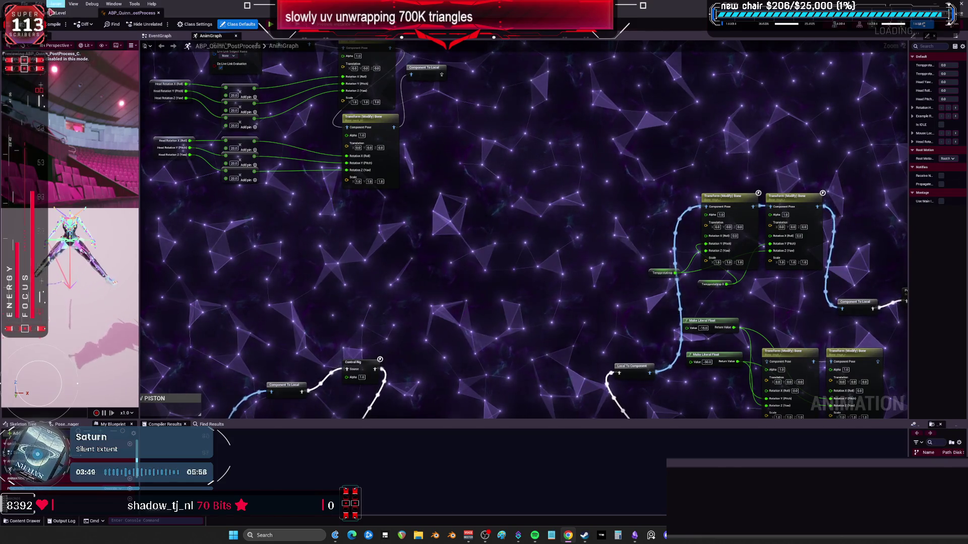
click(58, 13)
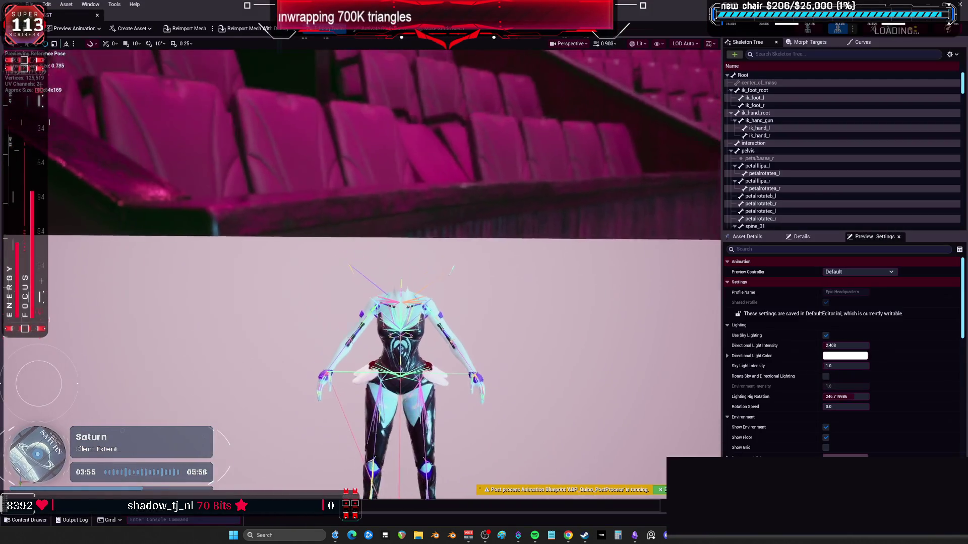
mouse_move(483, 353)
right_down()
mouse_move(483, 330)
mouse_move(430, 258)
right_up()
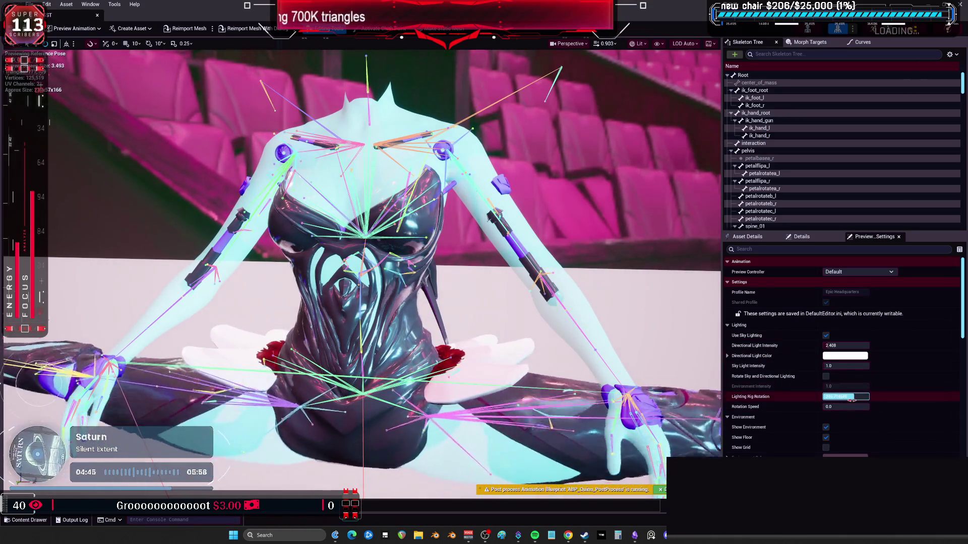
Step: Set the preview Directional Light Intensity to 1.0, then switch back to Blender
click(847, 345)
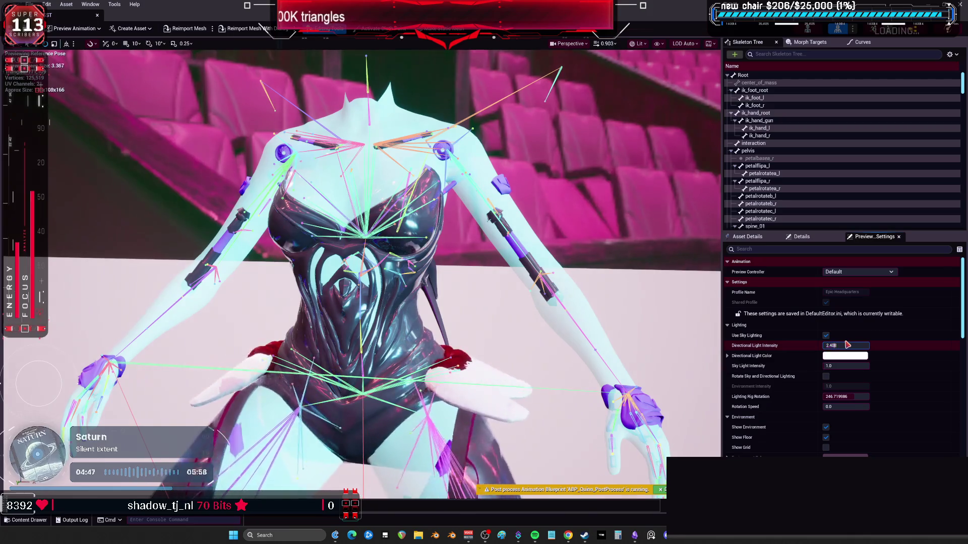
text(1.0)
key(Return)
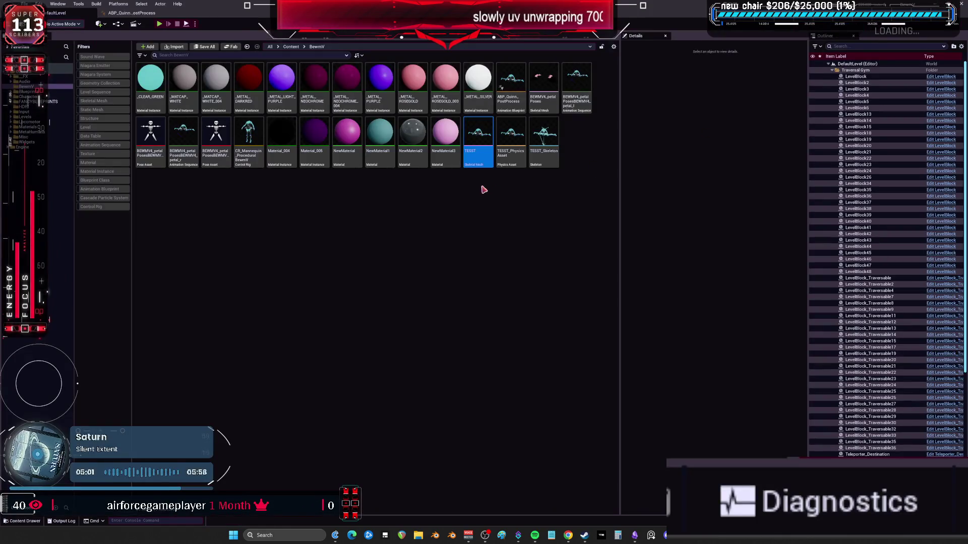
click(461, 273)
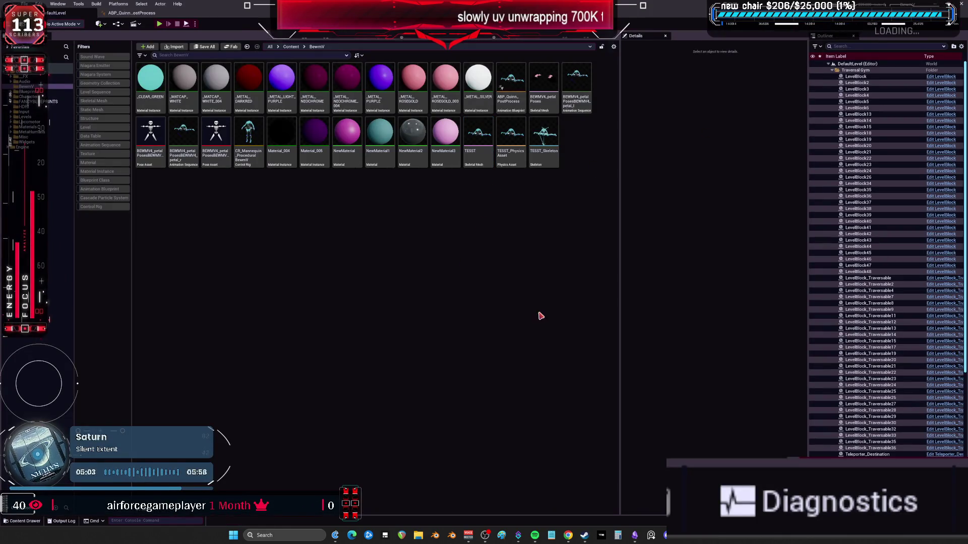
key(alt+Tab)
Step: Deselect the band's faces, switch to Object Mode, and frame the character's head and chest
middle_drag(648, 325, 524, 330)
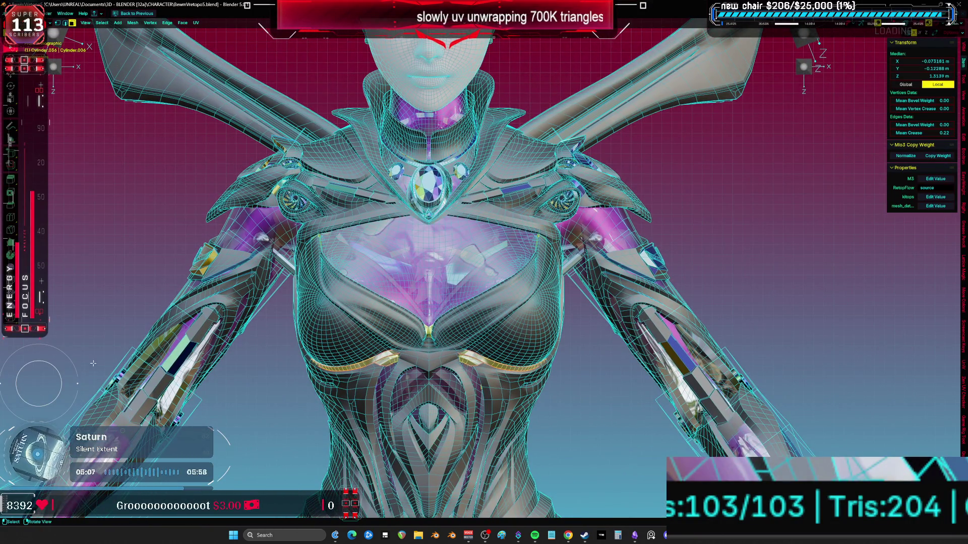
click(655, 457)
mouse_move(654, 457)
shift+middle_down()
mouse_move(643, 403)
mouse_move(620, 381)
mouse_move(636, 378)
shift+middle_up()
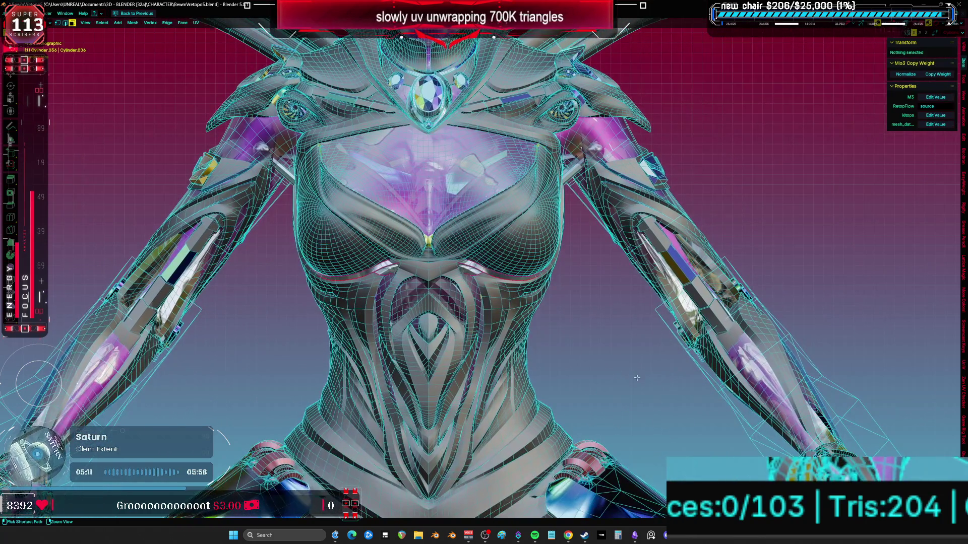
key(ctrl+Tab)
click(622, 387)
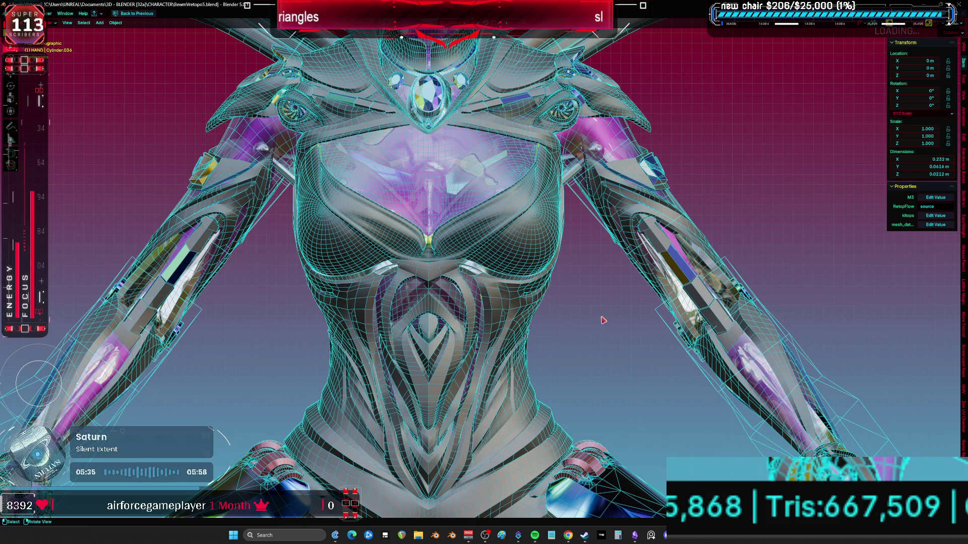
scroll(602, 314, down, 3)
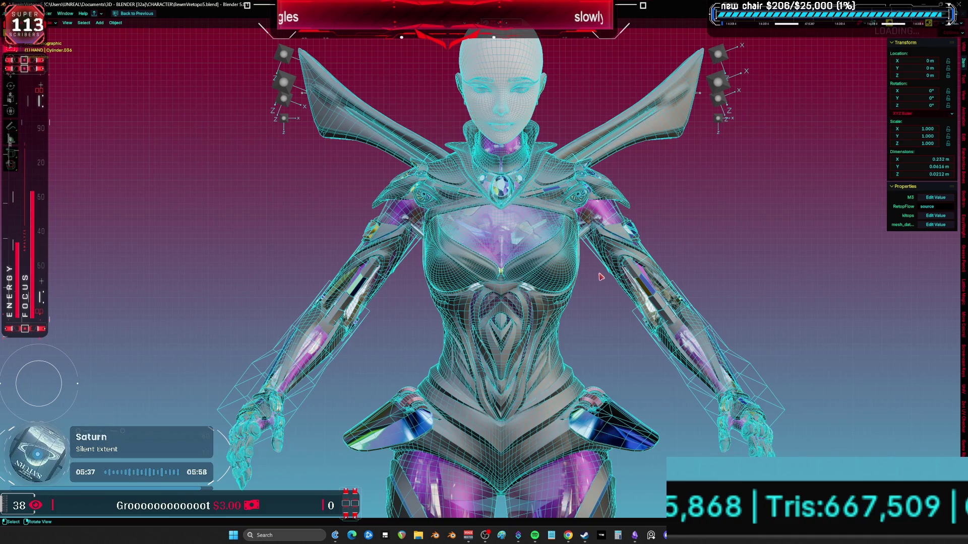
mouse_move(601, 278)
middle_down()
mouse_move(526, 352)
mouse_move(415, 364)
mouse_move(412, 313)
middle_up()
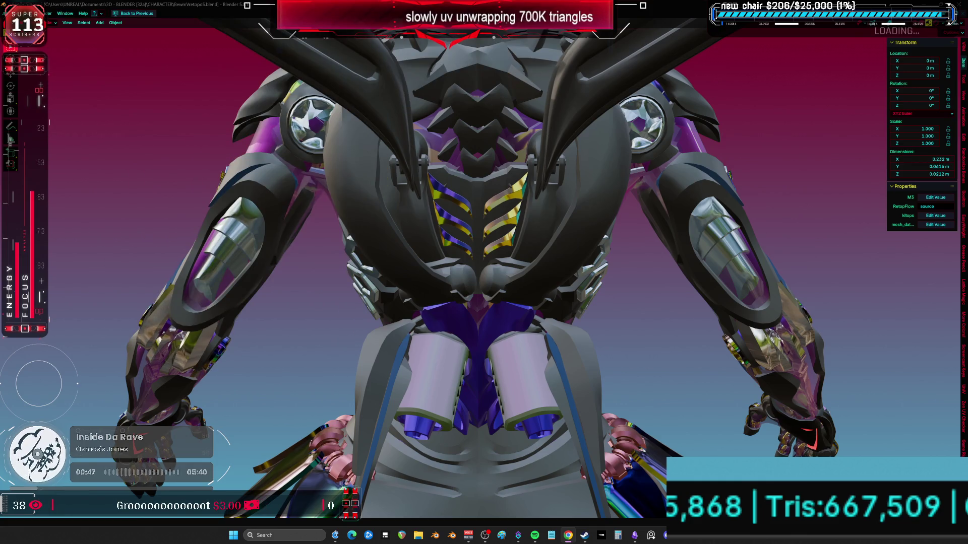
middle_drag(383, 340, 466, 340)
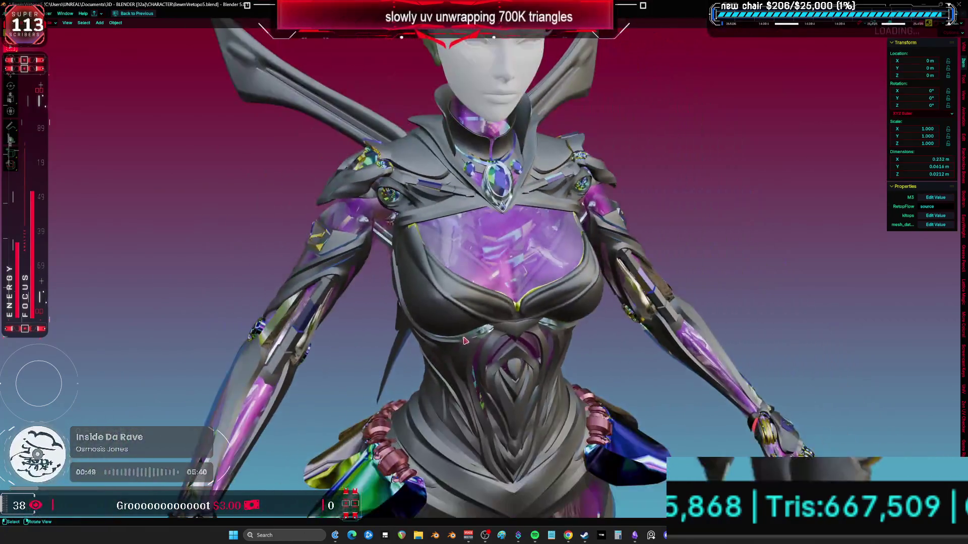
mouse_move(389, 357)
middle_down()
mouse_move(476, 283)
mouse_move(381, 243)
mouse_move(408, 213)
mouse_move(469, 196)
mouse_move(455, 229)
middle_up()
Step: Nudge the joint ring on the robotic hand slightly
click(408, 213)
key(g)
click(483, 192)
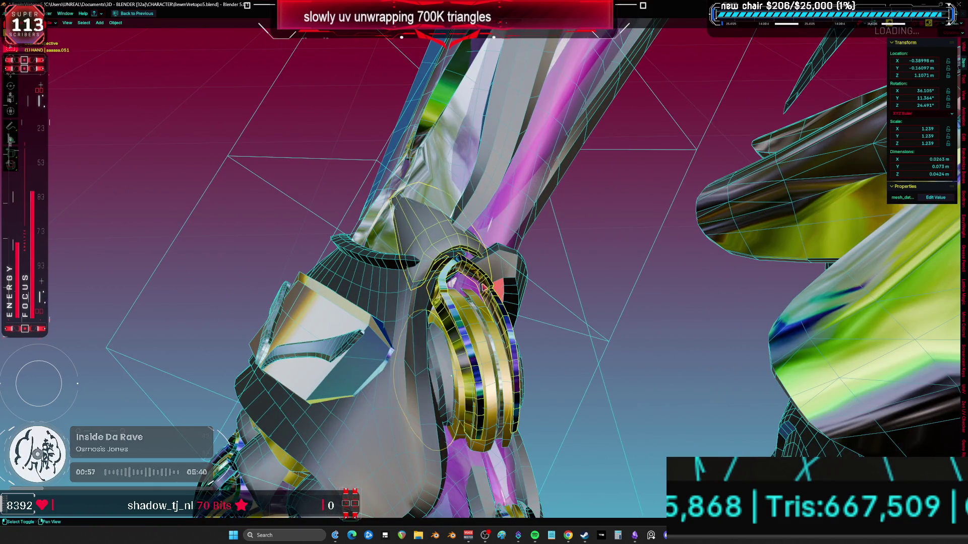
Step: In Edit Mode, select the linked finger cap piece in vertex mode and isolate it in local view
key(Tab)
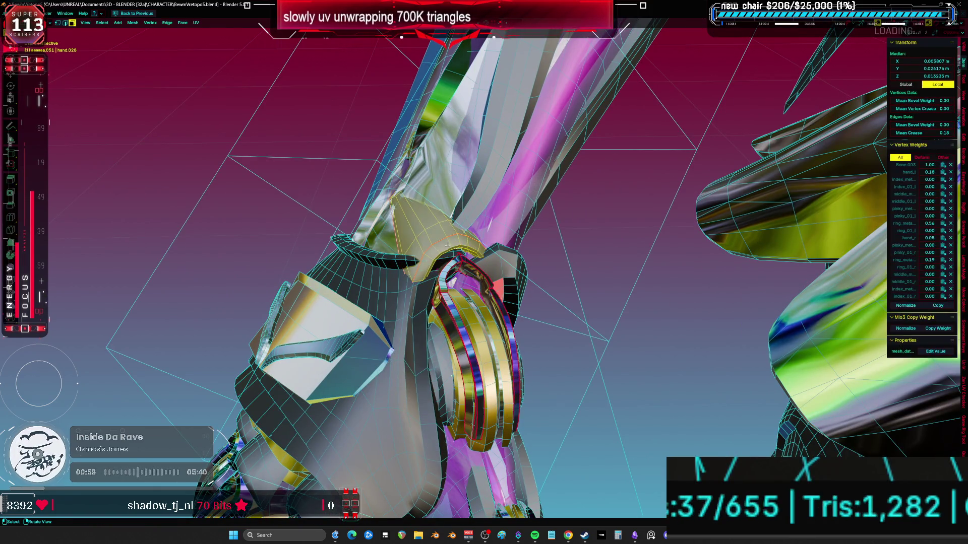
key(alt+a)
key(l)
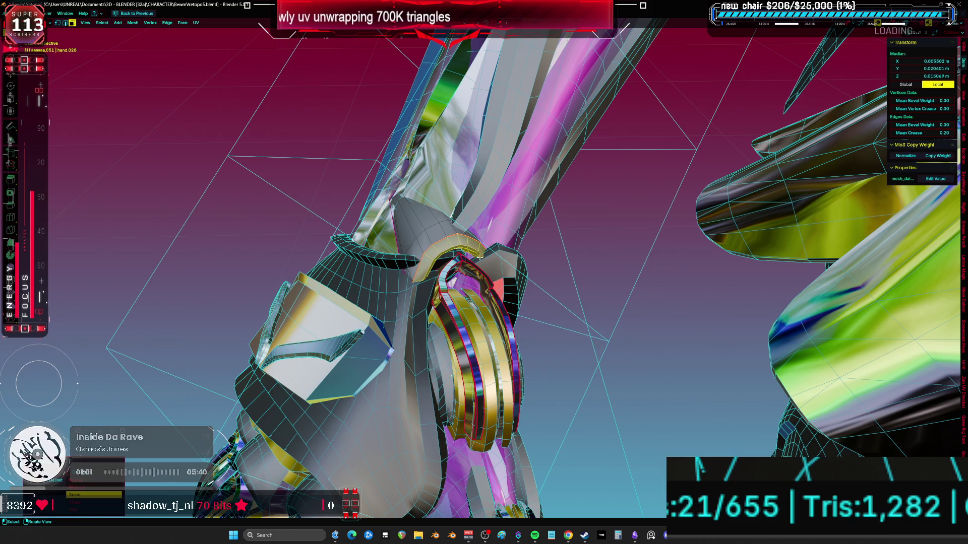
key(ctrl+Tab)
click(387, 235)
key(l)
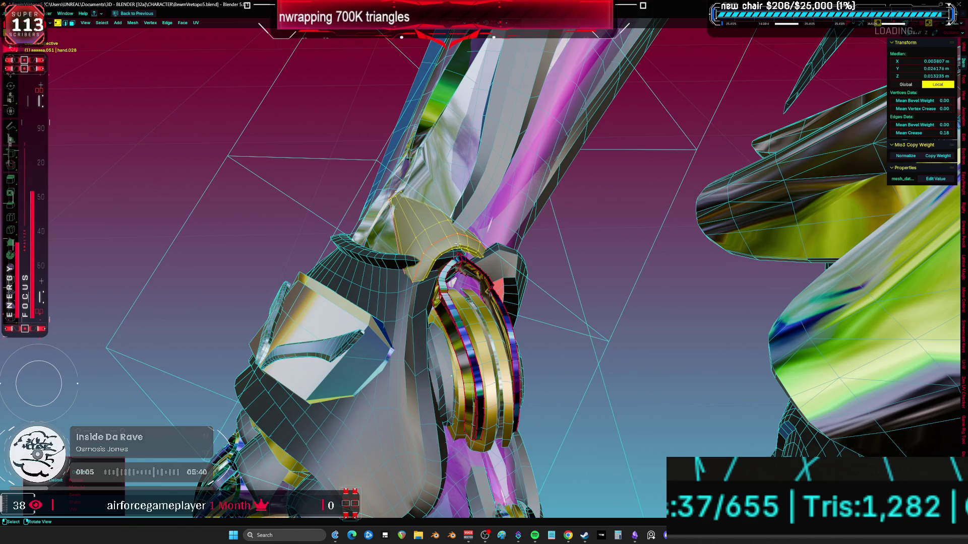
key(KP_Divide)
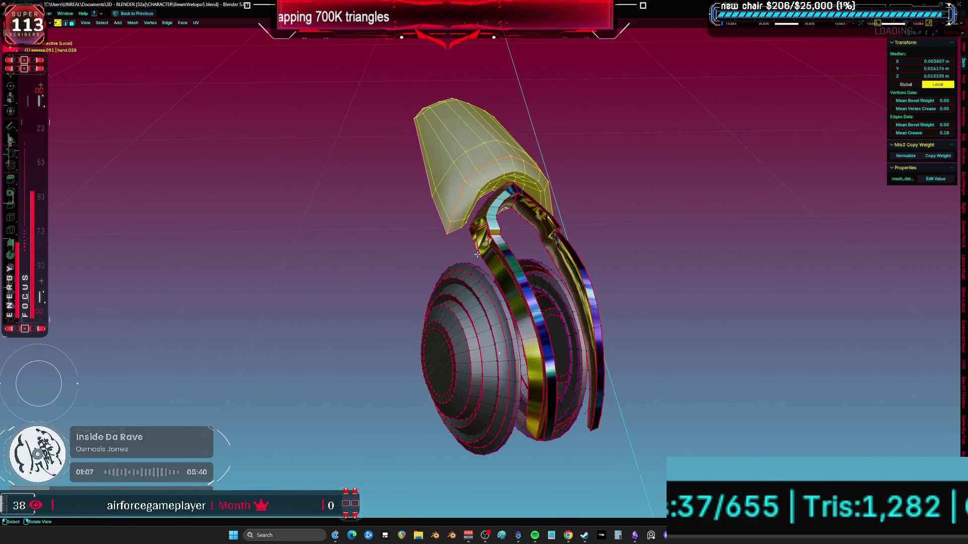
key(shift+h)
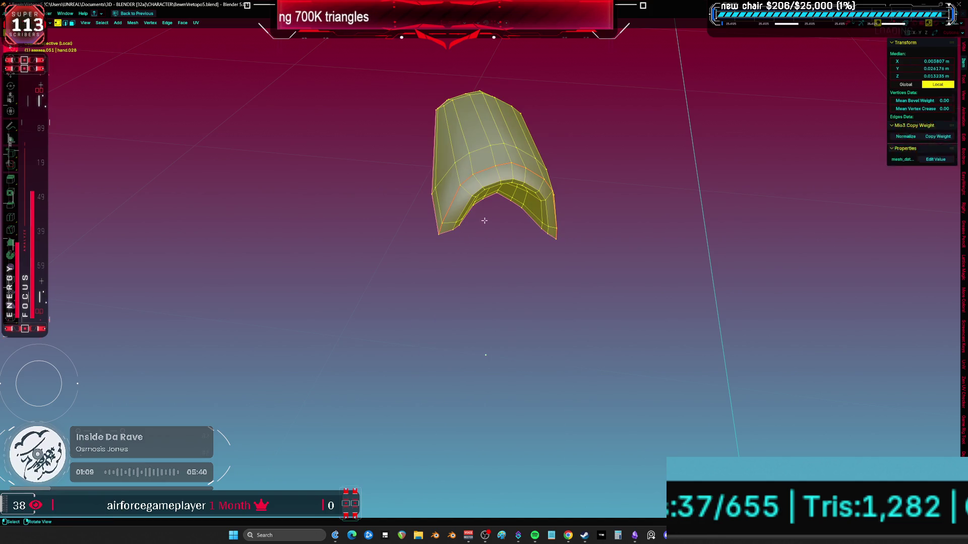
Step: Orbit around the isolated finger cap, toggling its selection to inspect it
middle_drag(555, 252, 627, 328)
key(alt+a)
key(a)
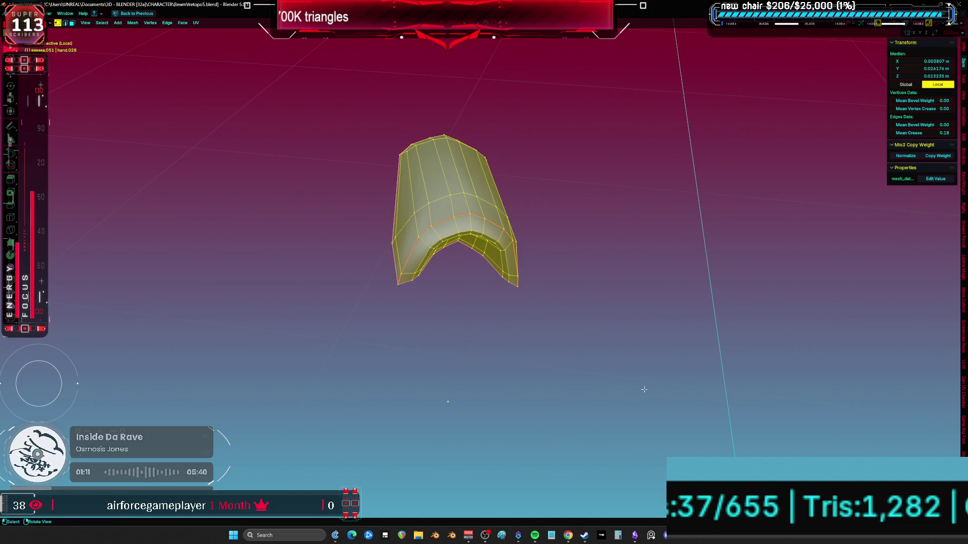
key(alt+a)
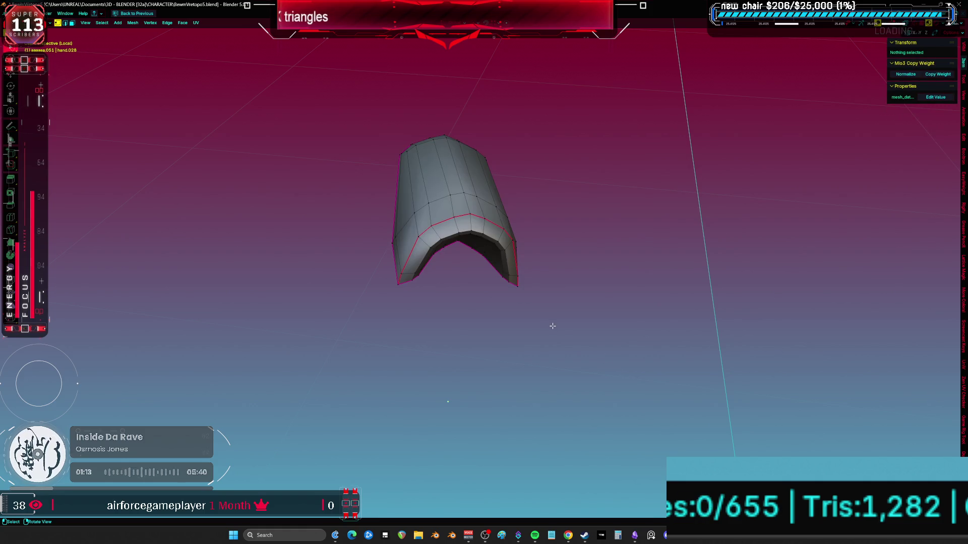
key(a)
mouse_move(562, 242)
middle_down()
mouse_move(545, 216)
mouse_move(446, 213)
mouse_move(329, 272)
mouse_move(370, 281)
middle_up()
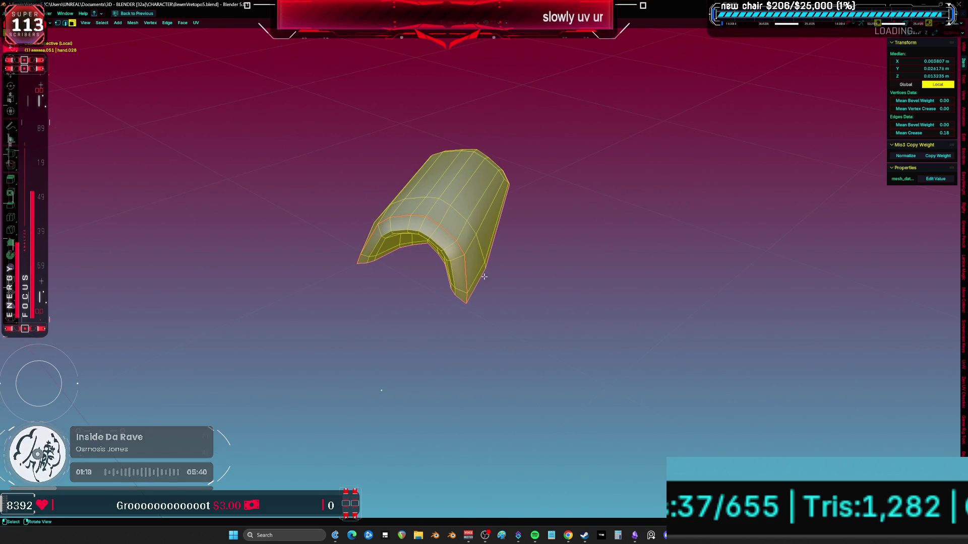
Step: Hide and reveal a face loop on the arch, leave local view, and turn off wireframe
key(alt+a)
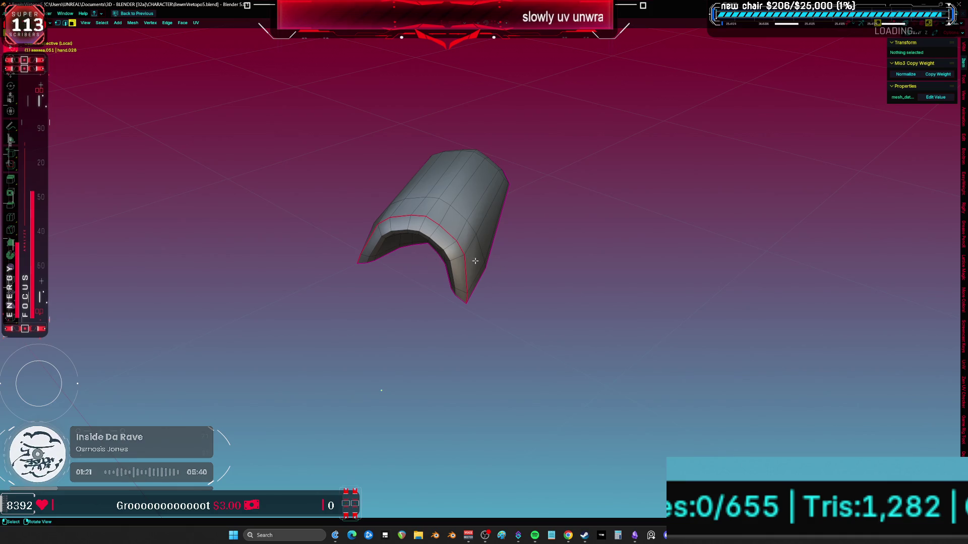
alt+click(471, 246)
key(h)
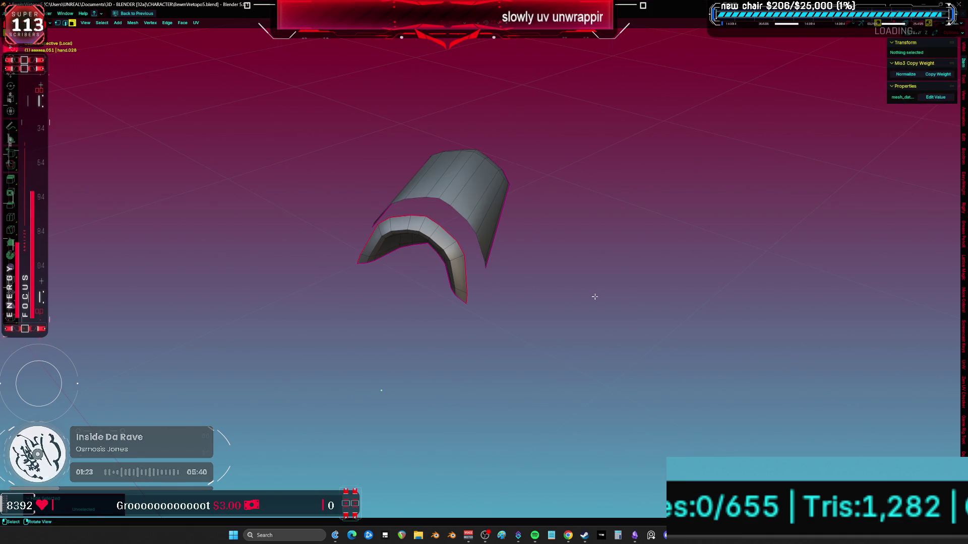
key(a)
key(alt+h)
mouse_move(587, 288)
middle_down()
mouse_move(691, 285)
mouse_move(491, 306)
mouse_move(448, 283)
middle_up()
key(slash)
key(shift+alt+z)
middle_drag(447, 283, 447, 283)
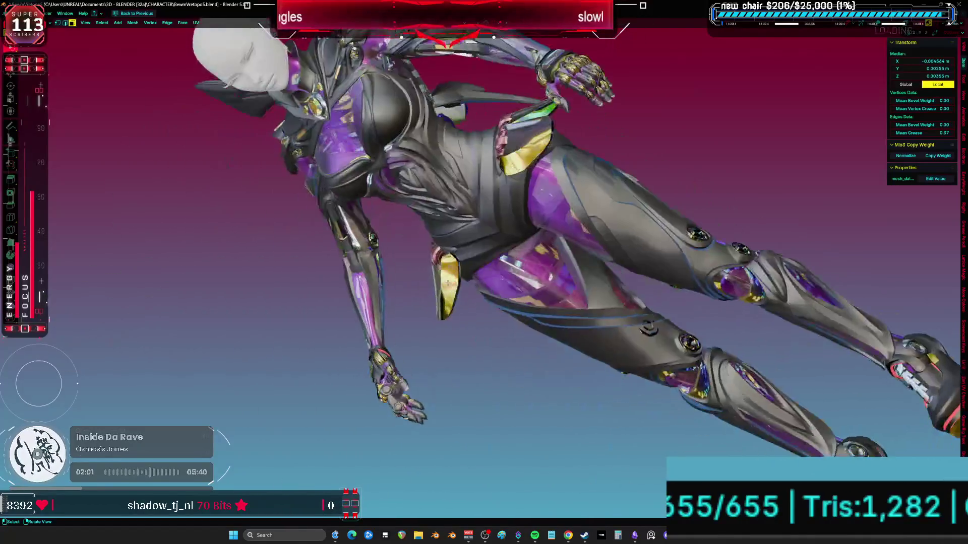
key(Tab)
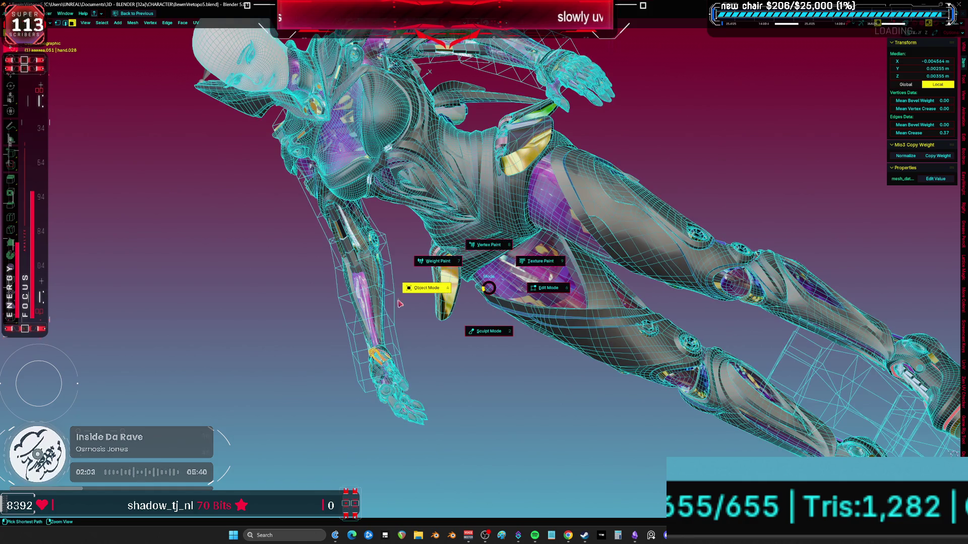
middle_drag(520, 377, 521, 377)
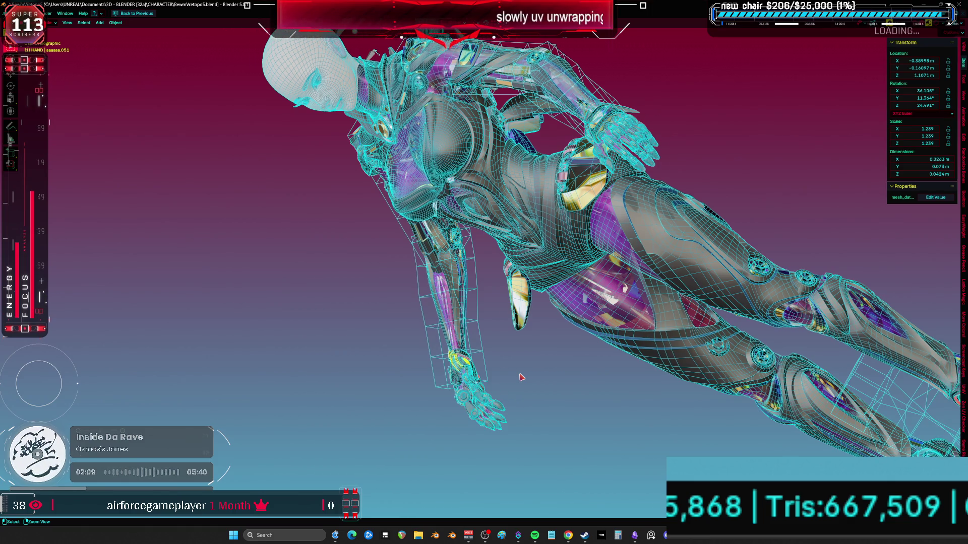
middle_drag(521, 377, 521, 377)
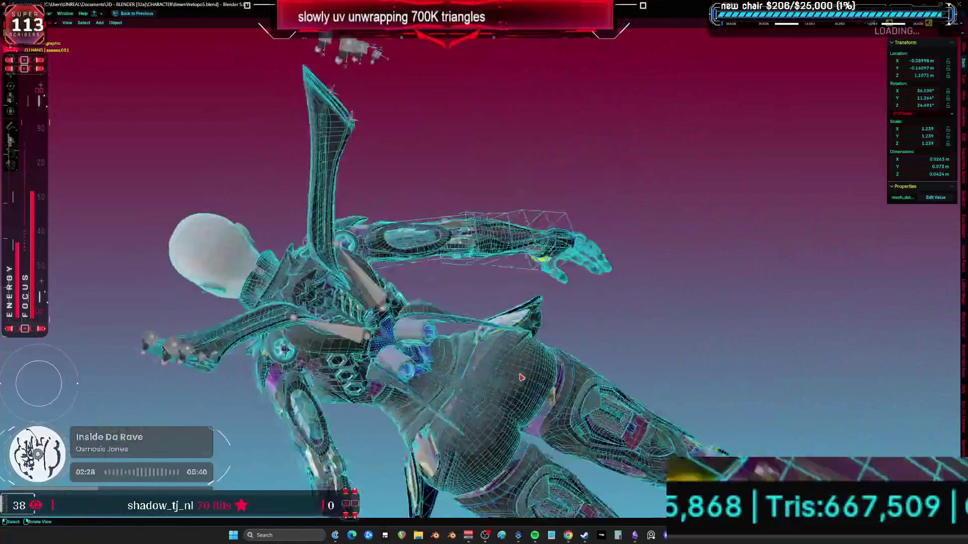
middle_drag(521, 377, 521, 377)
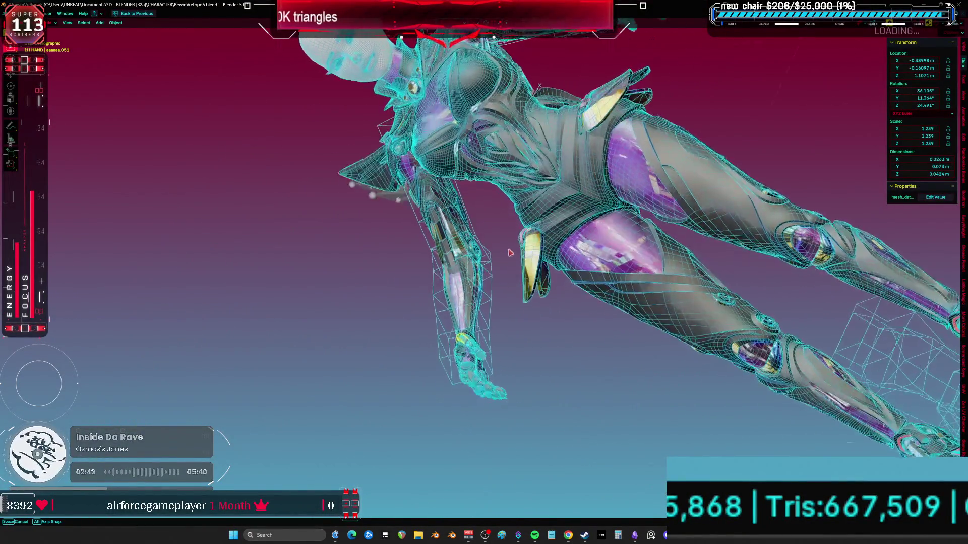
mouse_move(527, 208)
middle_down()
mouse_move(379, 435)
mouse_move(432, 224)
middle_up()
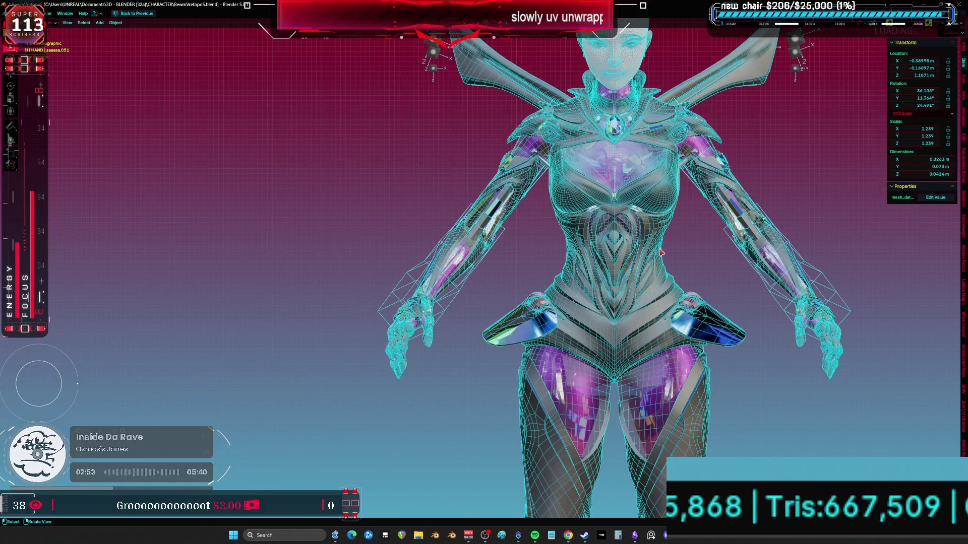
shift+middle_drag(658, 215, 608, 309)
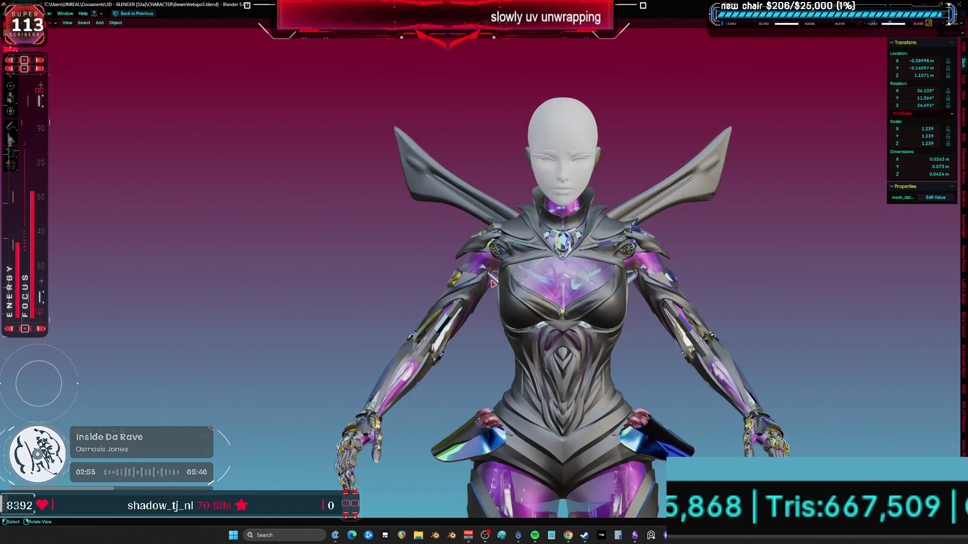
scroll(491, 286, up, 5)
mouse_move(501, 268)
middle_down()
mouse_move(469, 310)
mouse_move(447, 302)
mouse_move(490, 206)
mouse_move(572, 184)
mouse_move(546, 277)
middle_up()
shift+scroll(547, 277, down, 10)
mouse_move(495, 301)
shift+middle_down()
mouse_move(478, 272)
mouse_move(553, 320)
shift+middle_up()
scroll(485, 236, up, 3)
key(shift+alt+z)
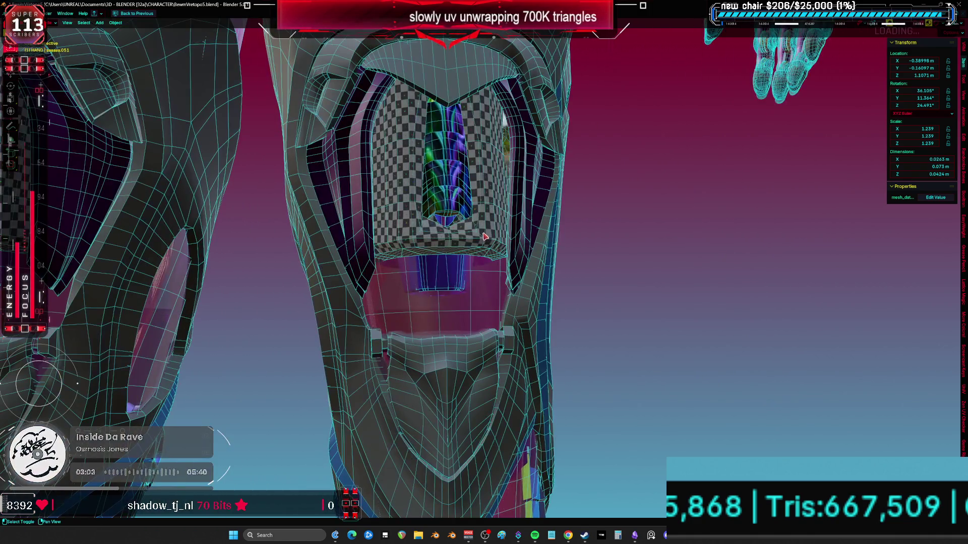
Step: Assign M_MAIN to the knee cylinder's MATCAP_WHITE.003 material slot
click(485, 237)
middle_drag(484, 237, 541, 253)
key(Tab)
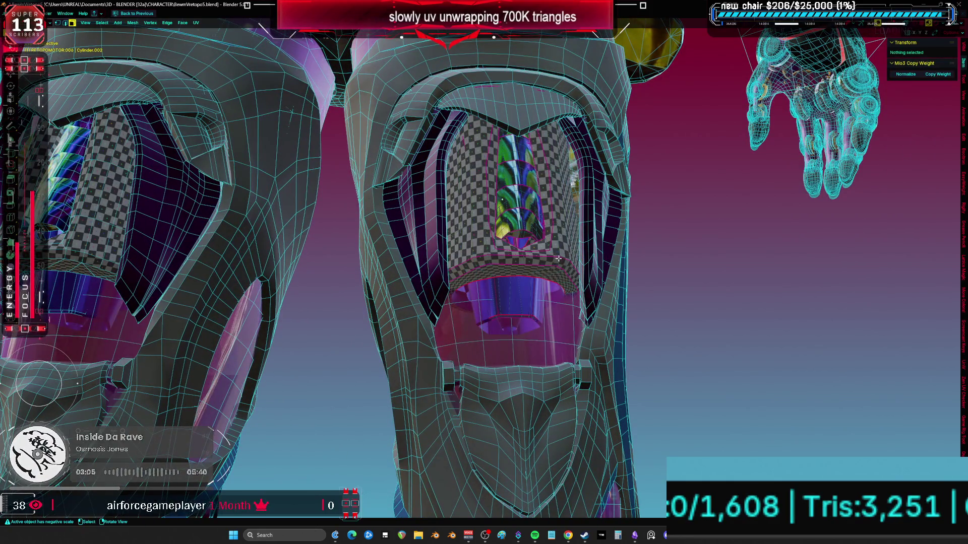
key(ctrl+space)
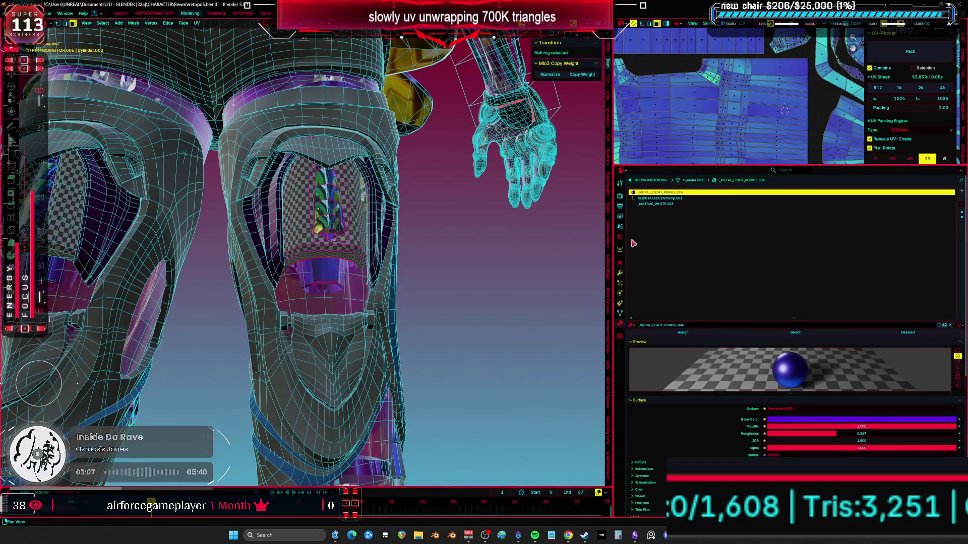
click(656, 203)
click(632, 325)
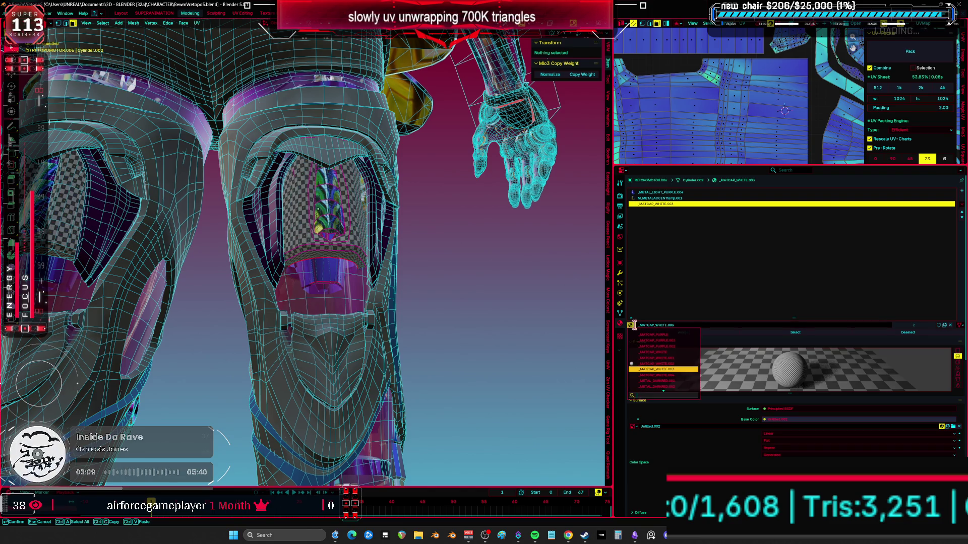
scroll(677, 388, down, 10)
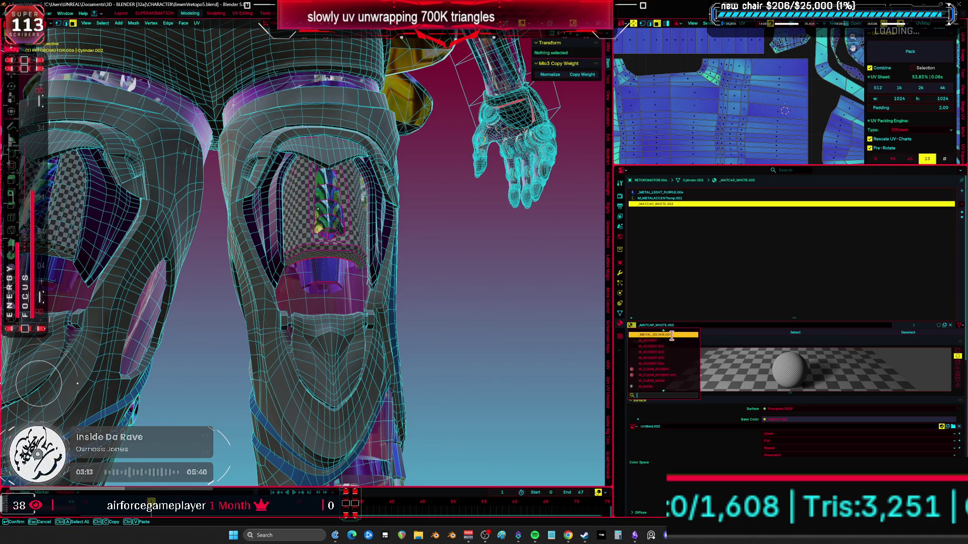
click(672, 389)
mouse_move(453, 302)
middle_down()
mouse_move(423, 309)
mouse_move(492, 347)
mouse_move(418, 208)
mouse_move(361, 238)
middle_up()
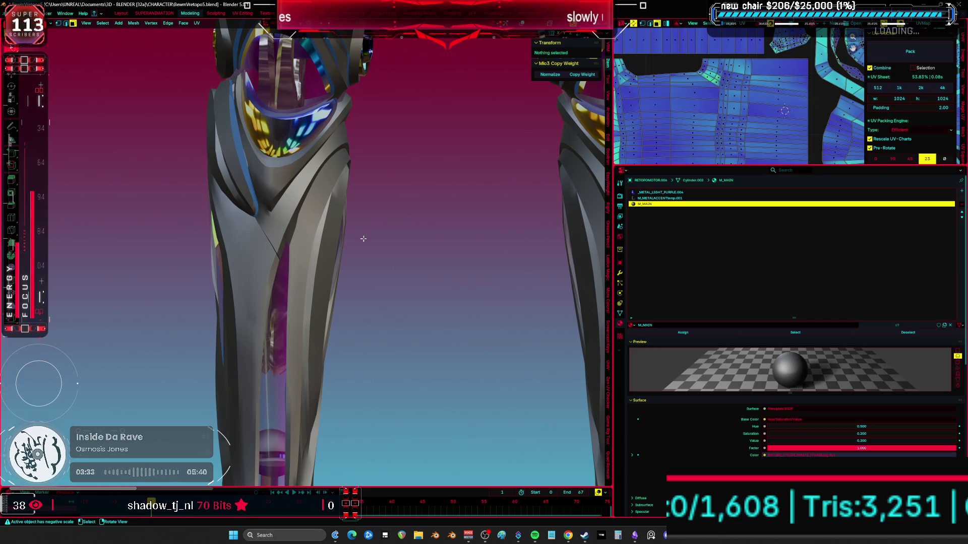
Step: Back in Object Mode, move the shin armour pieces aside from the legs
scroll(363, 238, down, 5)
key(Tab)
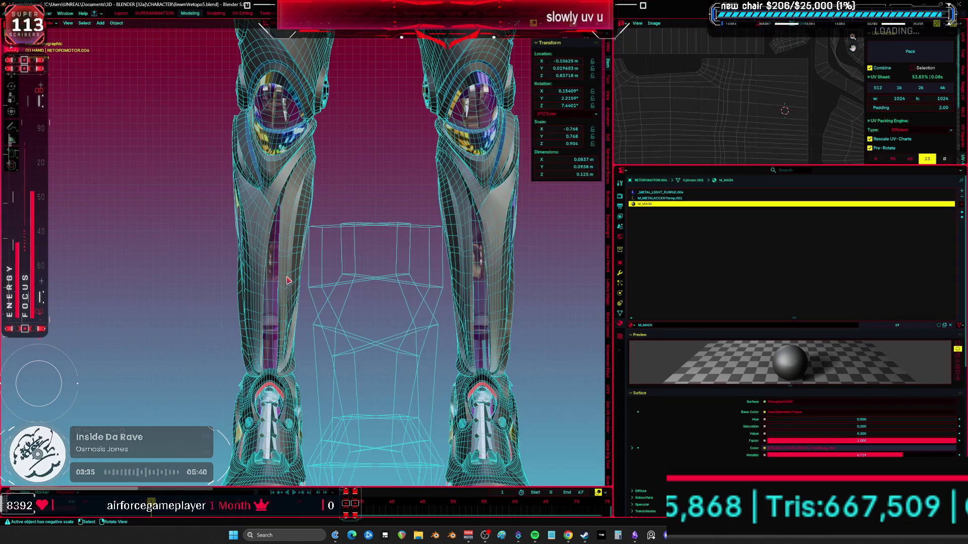
click(269, 246)
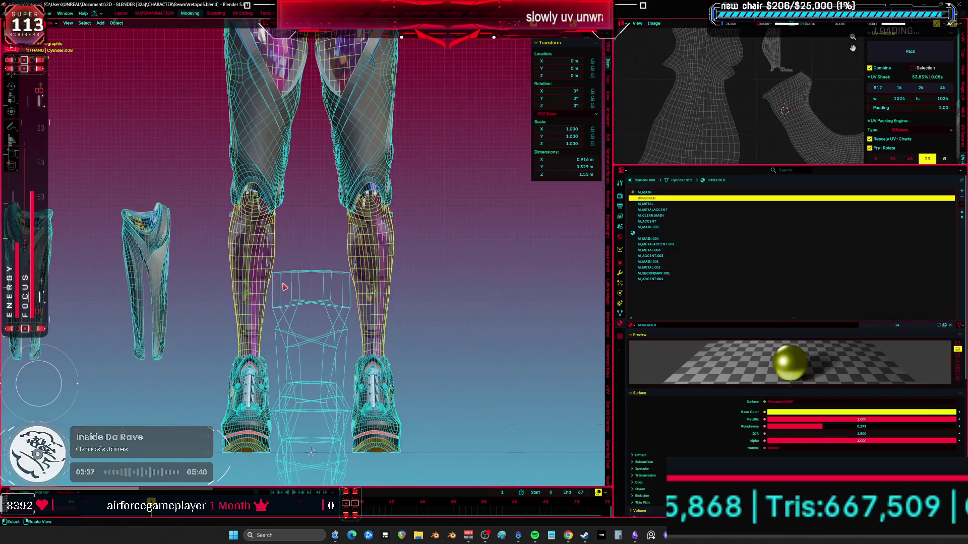
mouse_move(284, 286)
middle_down()
mouse_move(302, 286)
mouse_move(264, 275)
mouse_move(378, 229)
middle_up()
key(alt+z)
key(g)
click(254, 275)
key(alt+z)
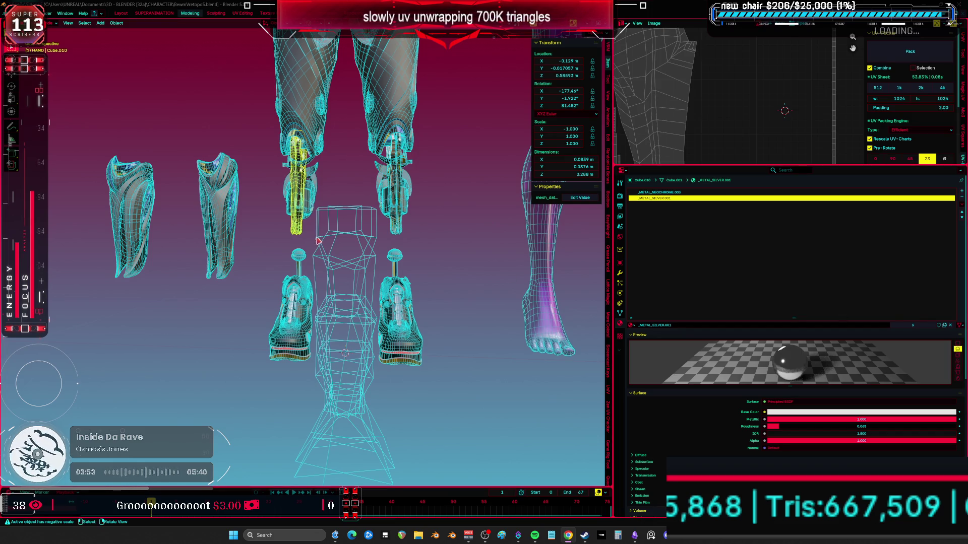
Step: Maximize the 3D view and start, then cancel, a move of the upper leg lattice
scroll(319, 240, down, 3)
key(ctrl+space)
scroll(423, 309, down, 2)
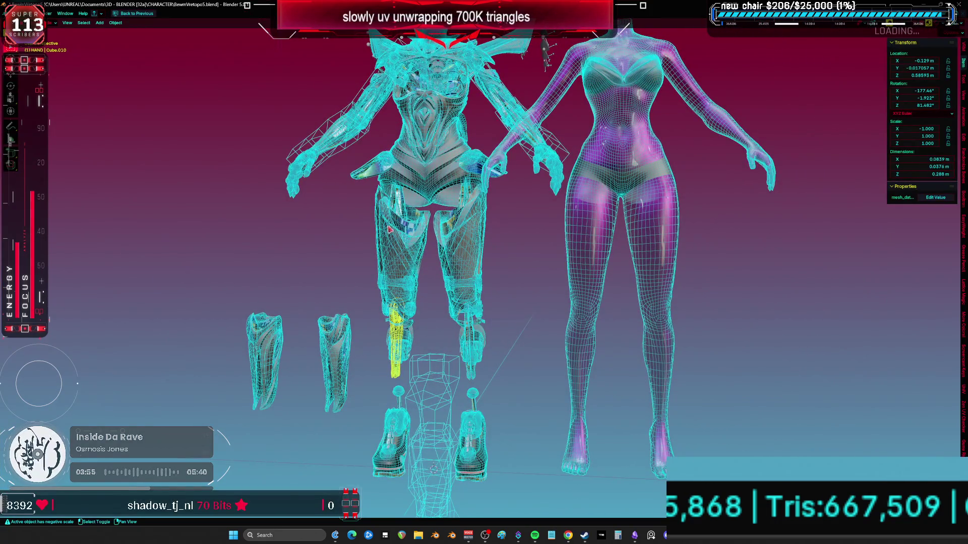
scroll(431, 333, up, 6)
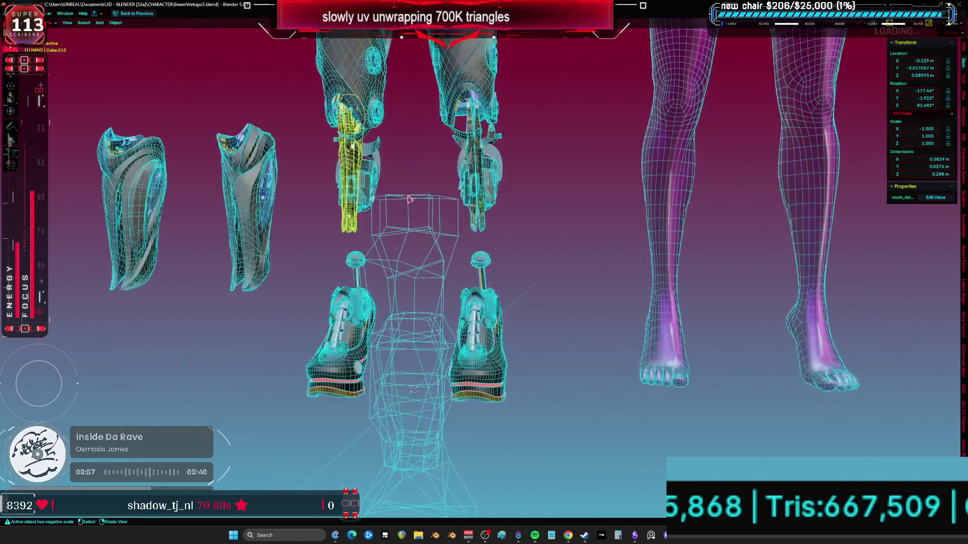
click(416, 182)
scroll(416, 182, down, 2)
key(g)
key(Escape)
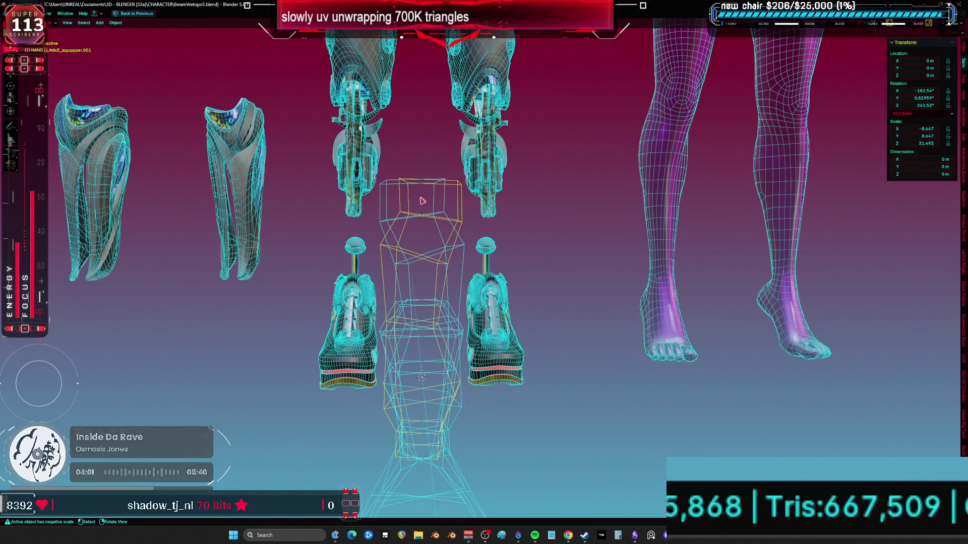
Step: Switch to front view and hide the arm armour piece
scroll(437, 199, down, 1)
key(KP_1)
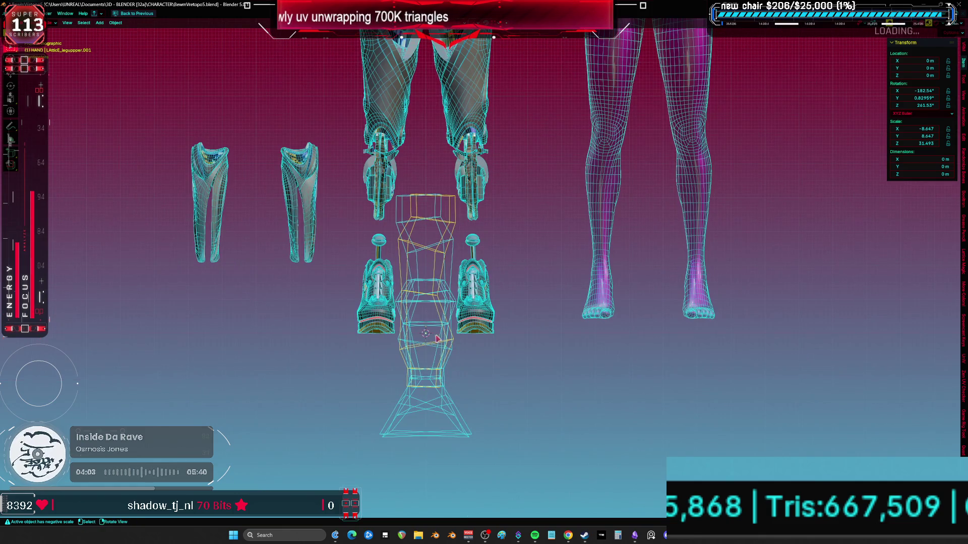
scroll(439, 348, down, 3)
mouse_move(438, 349)
middle_down()
mouse_move(331, 240)
mouse_move(363, 242)
mouse_move(309, 233)
mouse_move(333, 186)
mouse_move(378, 152)
middle_up()
scroll(332, 240, up, 4)
click(290, 220)
key(h)
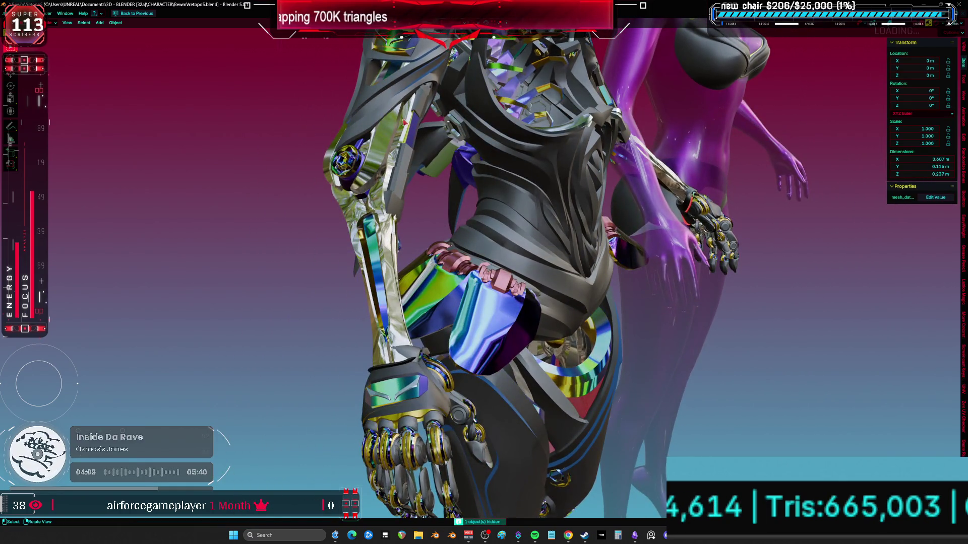
Step: Return to front view and select another armour piece
middle_drag(401, 120, 415, 164)
key(KP_1)
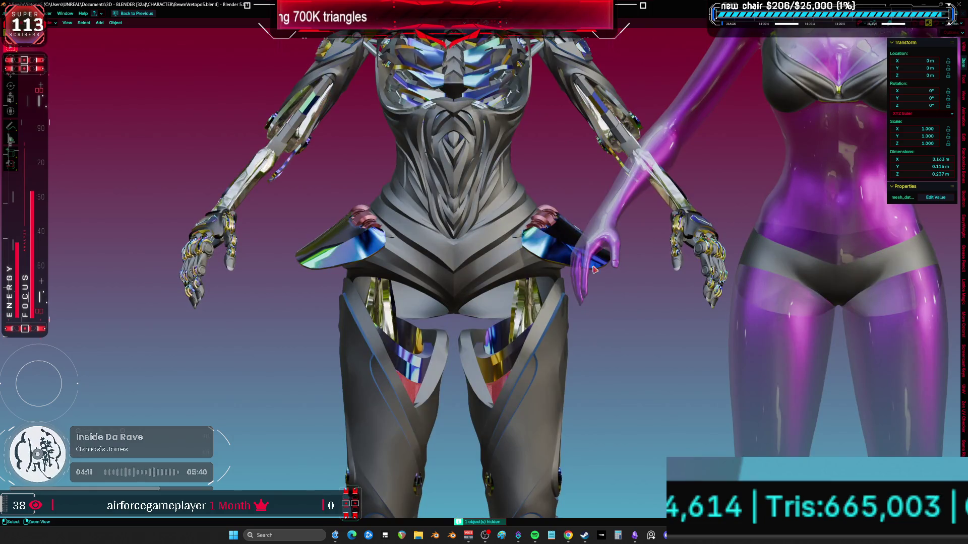
scroll(598, 309, down, 5)
click(597, 308)
mouse_move(597, 309)
shift+middle_down()
mouse_move(579, 273)
mouse_move(563, 270)
shift+middle_up()
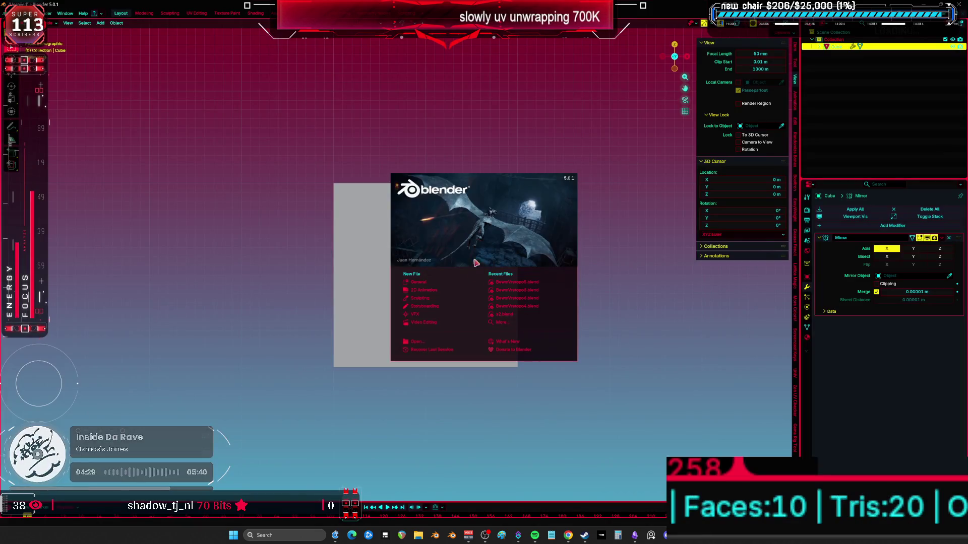
Step: Open the recent file BewmVretopo6.blend
click(533, 298)
scroll(648, 272, down, 3)
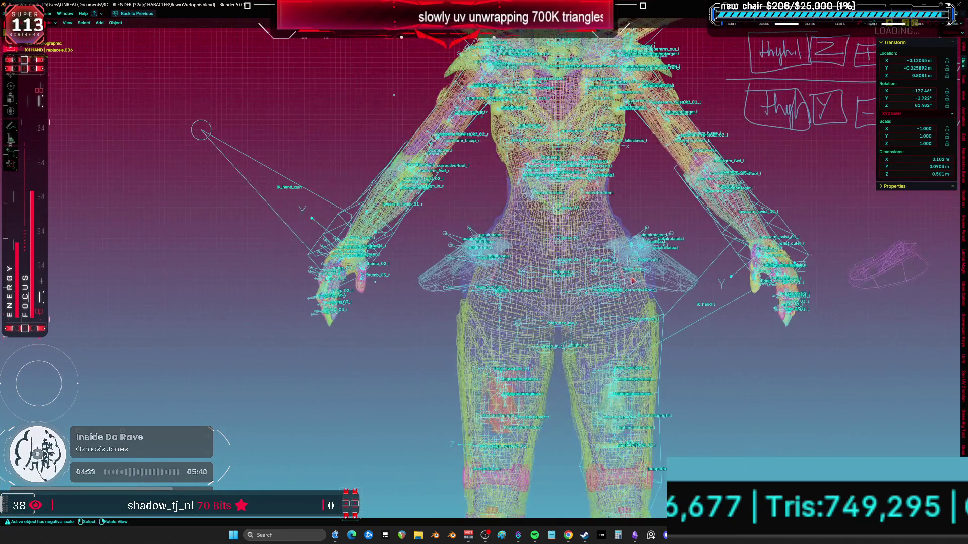
shift+scroll(591, 272, down, 5)
ctrl+scroll(579, 271, down, 3)
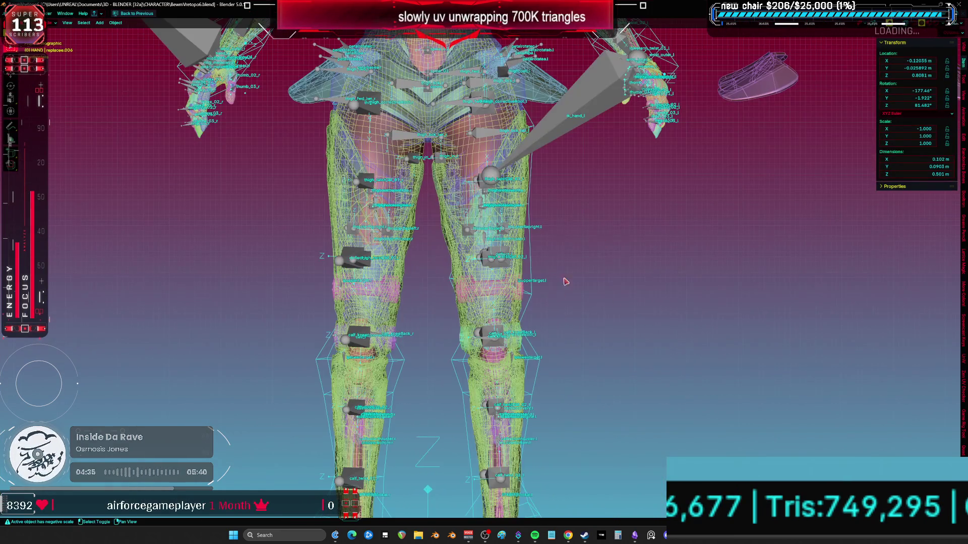
Step: Hide the armature, thigh armour, leg skin and gold shin armour, then reveal everything again
click(338, 261)
key(h)
click(362, 267)
key(h)
scroll(365, 262, down, 1)
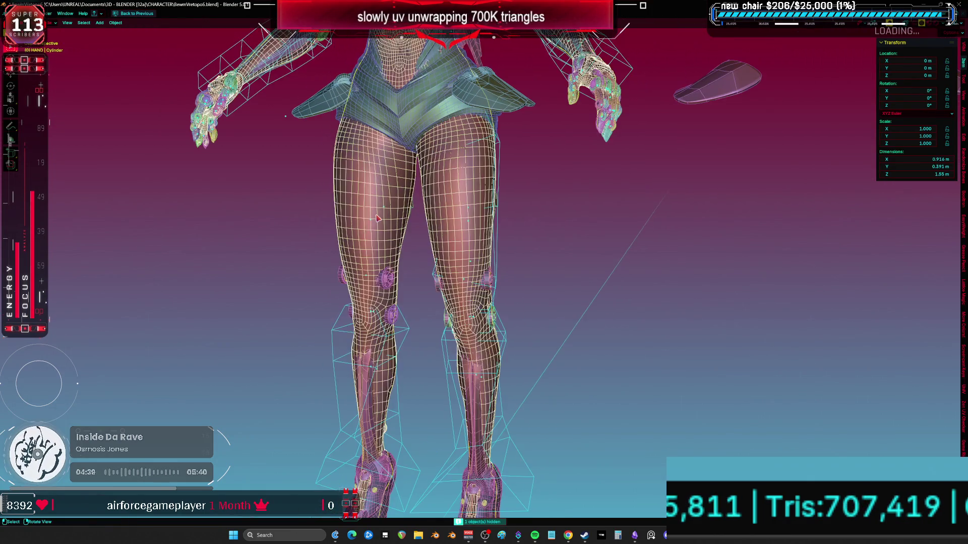
click(376, 254)
key(h)
click(374, 237)
key(h)
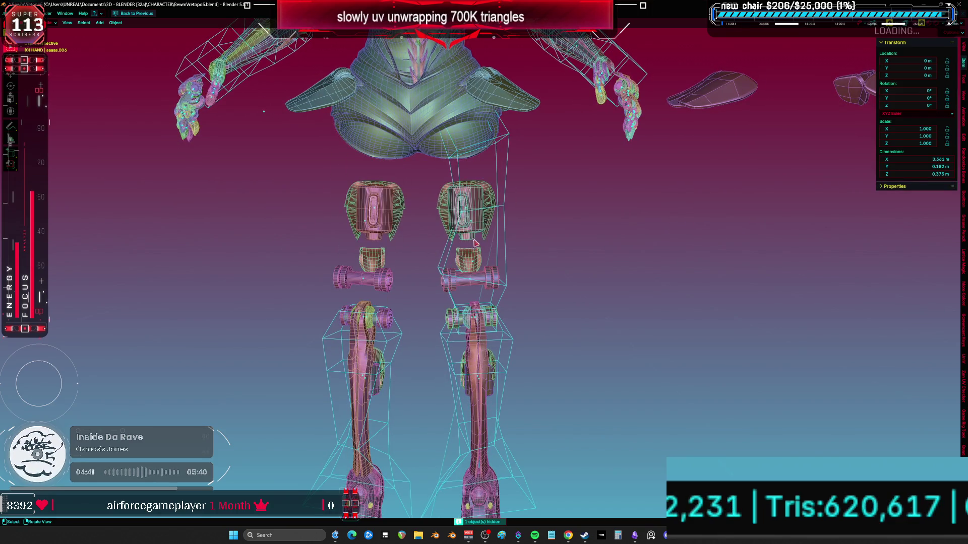
mouse_move(406, 271)
middle_down()
mouse_move(412, 284)
mouse_move(517, 286)
middle_up()
key(alt+h)
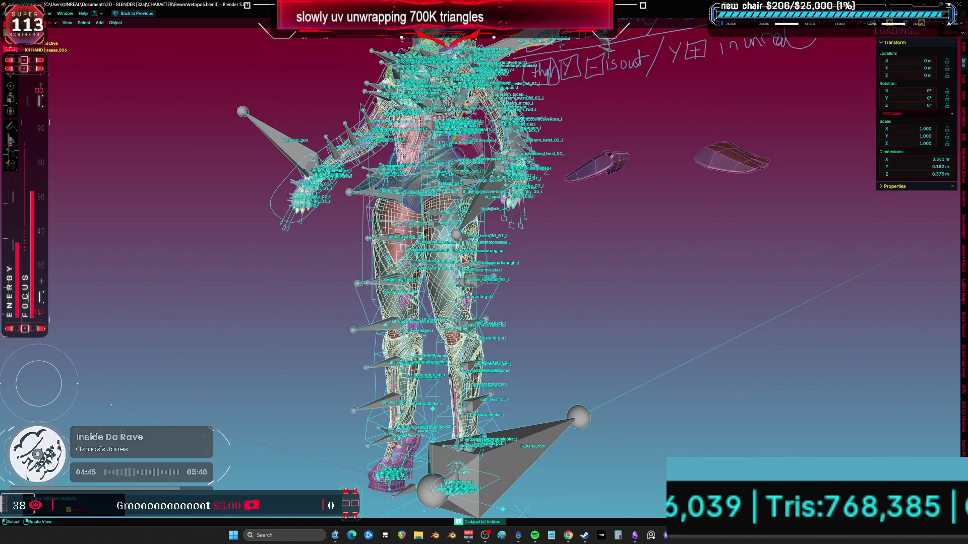
Step: Hide the rig, leg skin and another leg mesh, then reveal them in front view
scroll(463, 260, up, 3)
click(423, 275)
key(h)
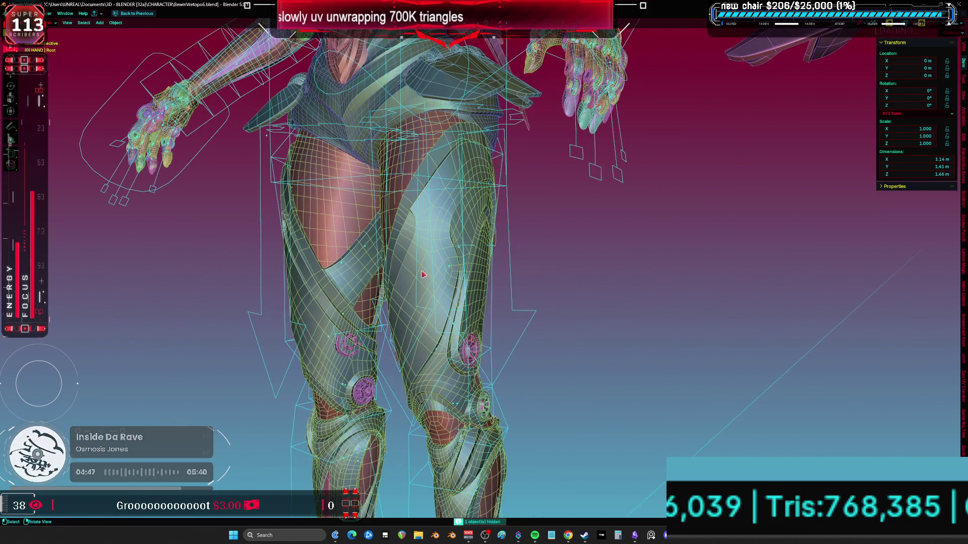
scroll(439, 252, up, 3)
click(444, 246)
key(h)
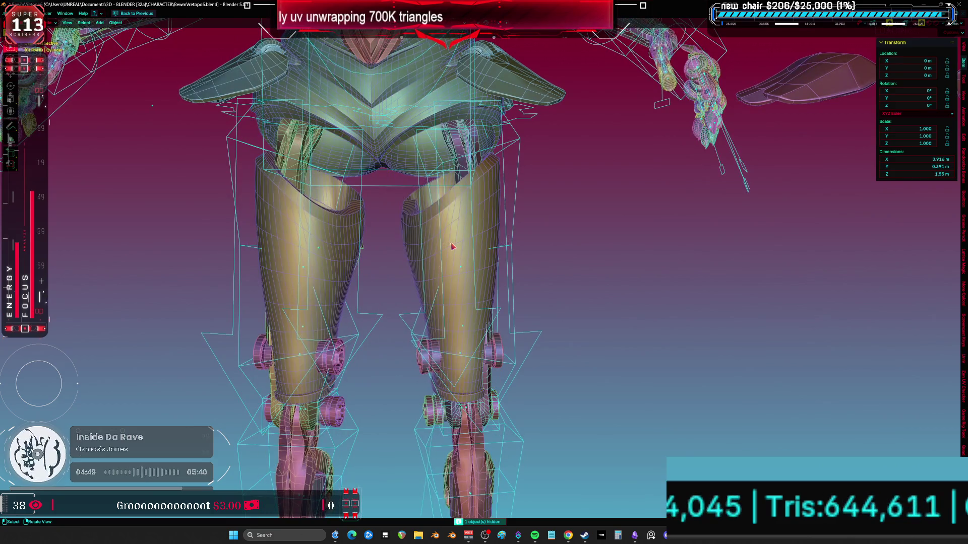
click(454, 245)
key(h)
middle_drag(453, 245, 506, 252)
scroll(506, 252, down, 5)
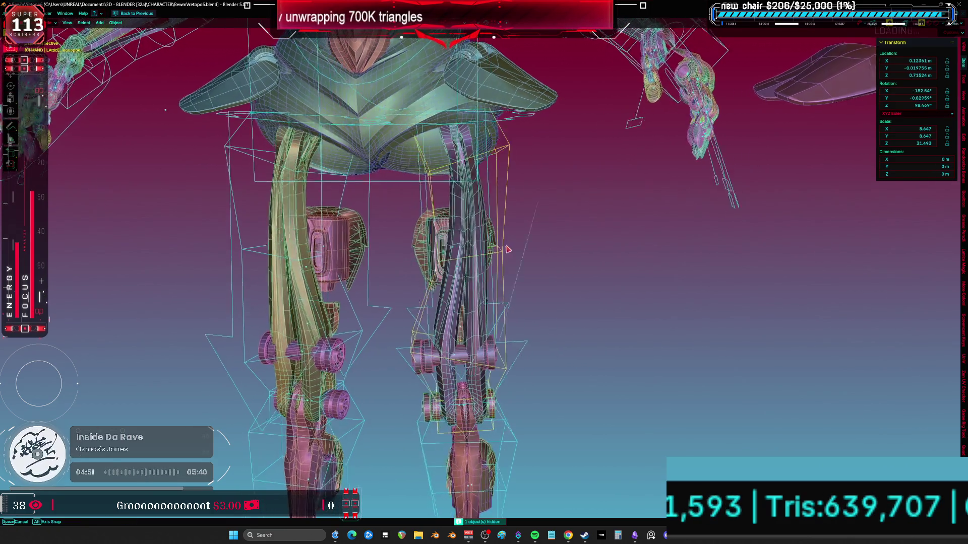
click(426, 160)
key(alt+h)
key(KP_1)
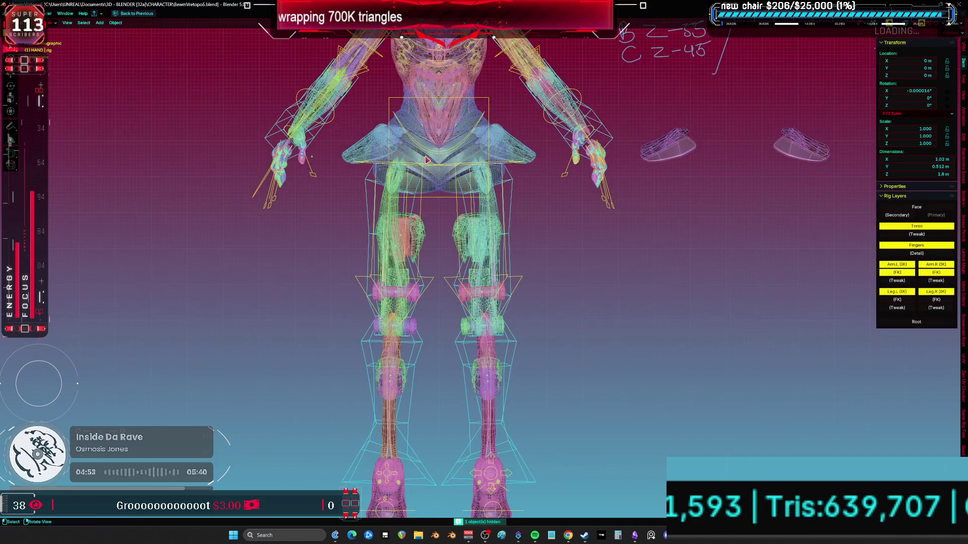
Step: Hide the white skirt and a torso piece, then select a chest piece
scroll(425, 210, up, 2)
click(426, 210)
key(h)
click(423, 205)
key(h)
scroll(422, 199, up, 2)
click(422, 197)
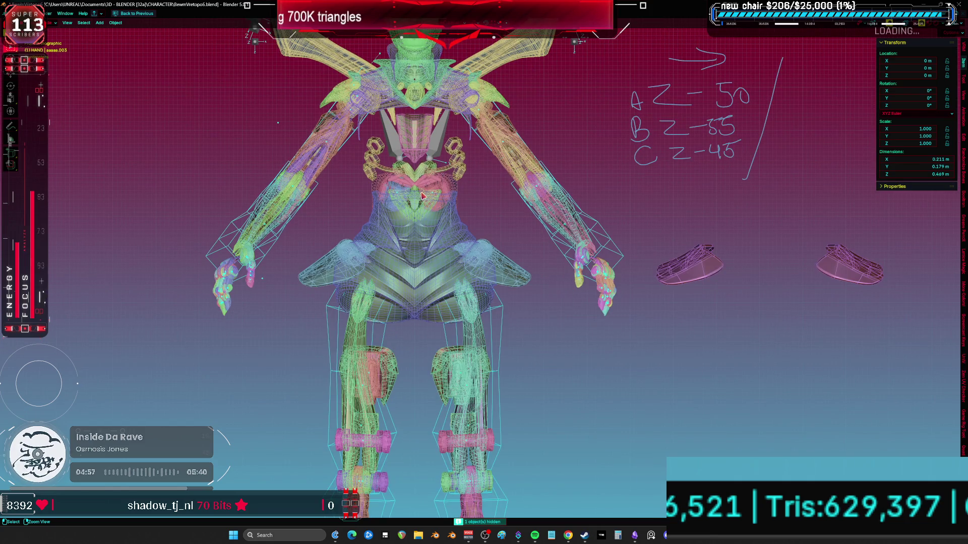
scroll(440, 219, up, 4)
Step: Select the chest armour pieces, including the pointed one, and hide them
mouse_move(444, 218)
middle_down()
mouse_move(446, 279)
mouse_move(518, 228)
middle_up()
click(446, 279)
click(479, 252)
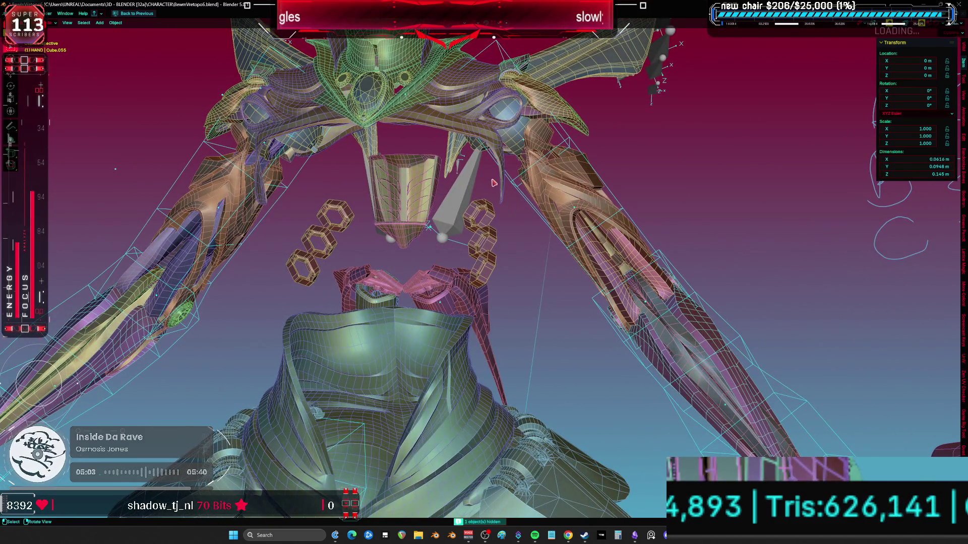
scroll(495, 185, down, 5)
shift+middle_drag(496, 186, 434, 153)
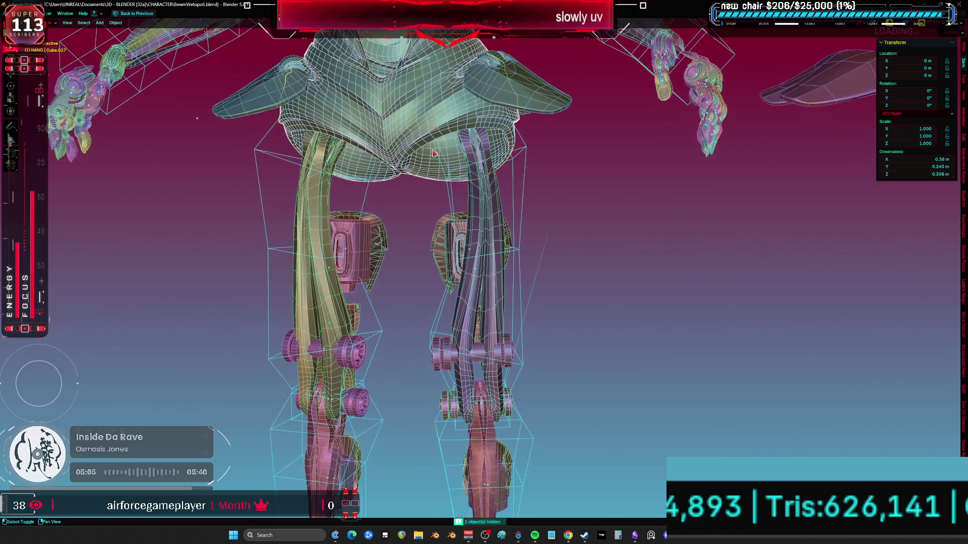
key(h)
Step: Hide the torso, shoulder pads, another leg part and the left leg's motor box
click(469, 161)
key(h)
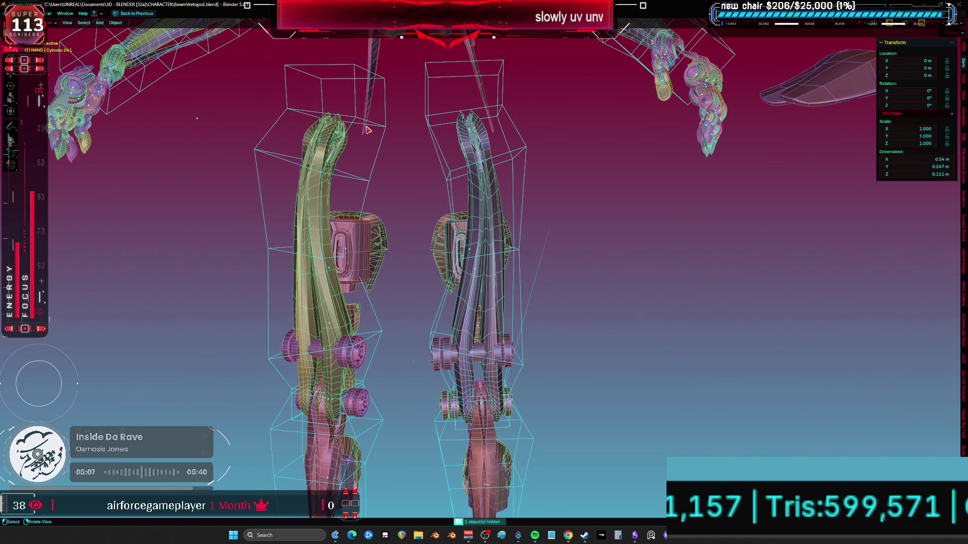
scroll(380, 50, down, 3)
key(h)
scroll(396, 179, up, 3)
click(396, 180)
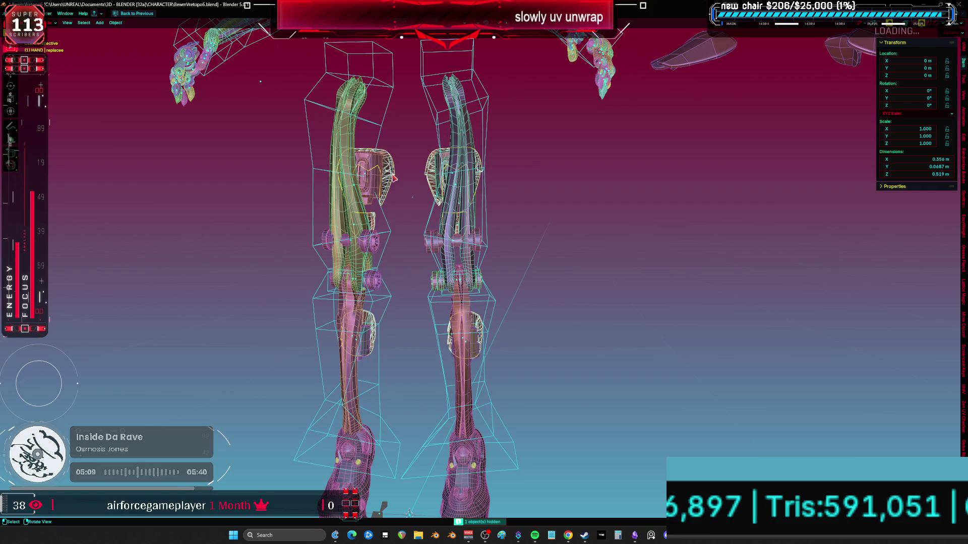
key(h)
click(370, 192)
key(h)
Step: Box-select and hide the remaining extras around the legs, then select the mug-shaped part
scroll(379, 164, down, 2)
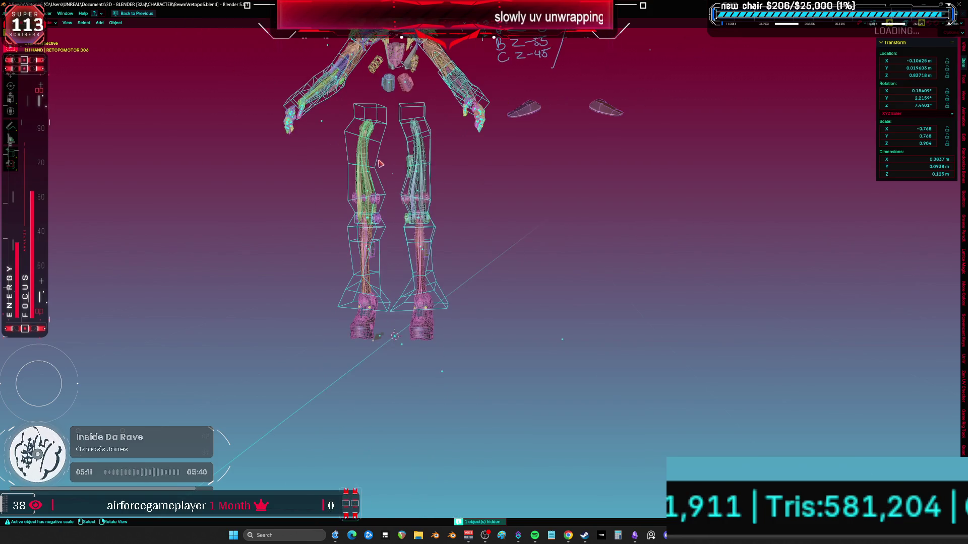
mouse_move(329, 111)
mouse_down()
mouse_move(358, 354)
mouse_move(380, 371)
mouse_up()
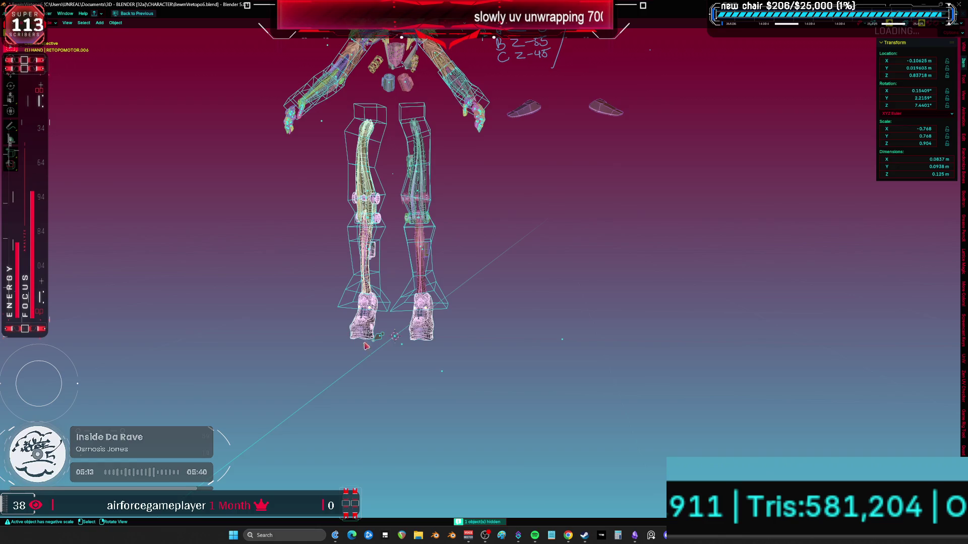
scroll(380, 323, up, 2)
key(h)
mouse_move(439, 200)
middle_down()
mouse_move(461, 204)
mouse_move(460, 257)
mouse_move(427, 351)
mouse_move(449, 330)
mouse_move(495, 313)
mouse_move(454, 272)
mouse_move(432, 272)
middle_up()
click(427, 352)
Step: Hide the mug part, box-select the leg armour with its lattice, and copy the 147 objects
key(h)
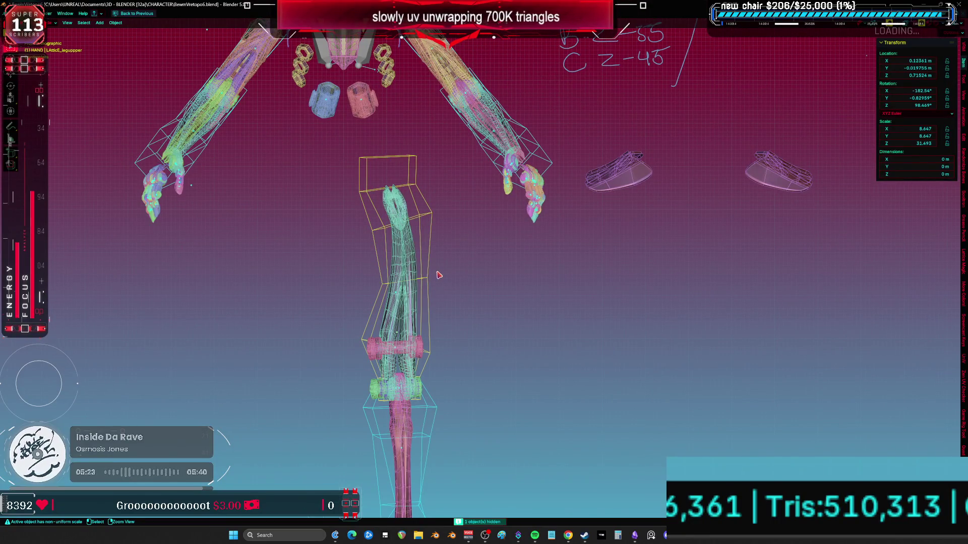
key(ctrl+space)
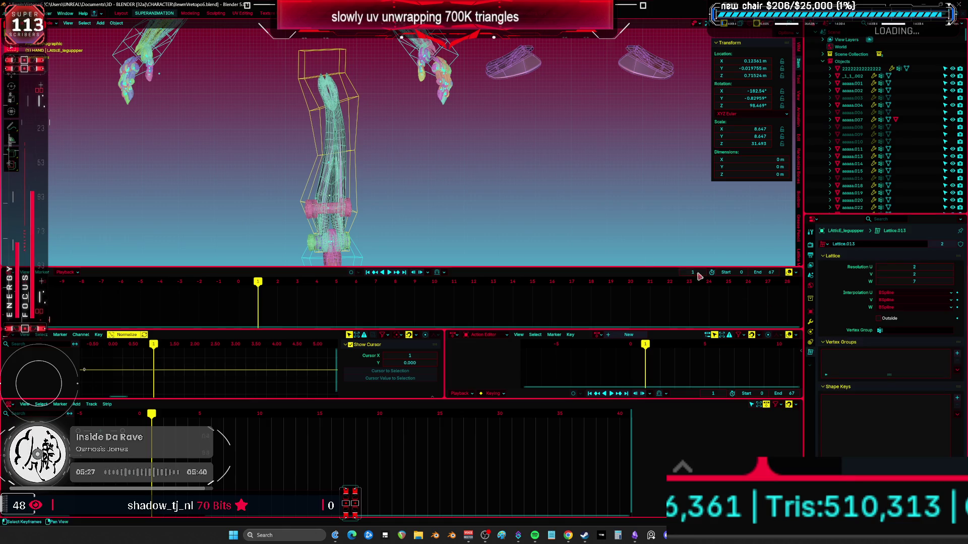
key(ctrl+space)
drag(493, 327, 385, 220)
scroll(386, 242, up, 3)
middle_drag(386, 241, 393, 283)
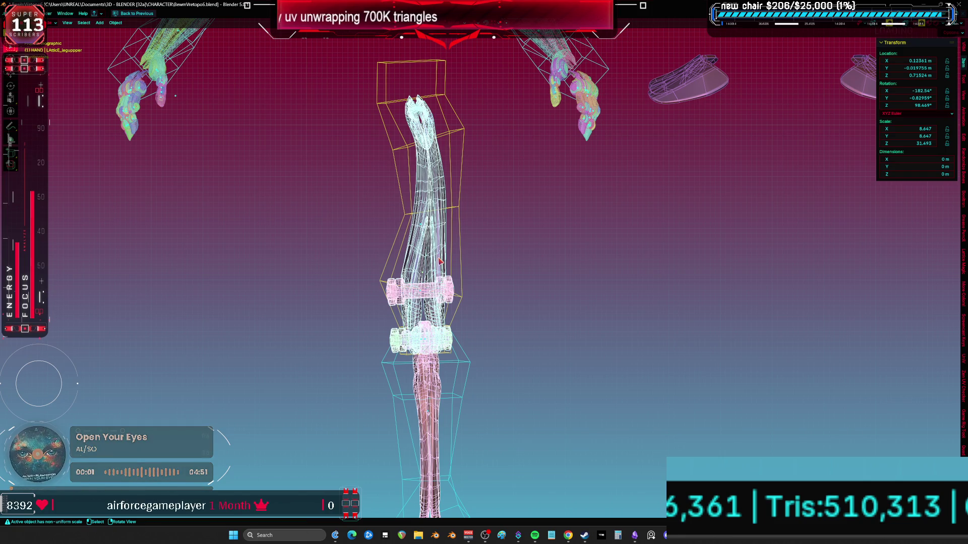
scroll(440, 261, down, 5)
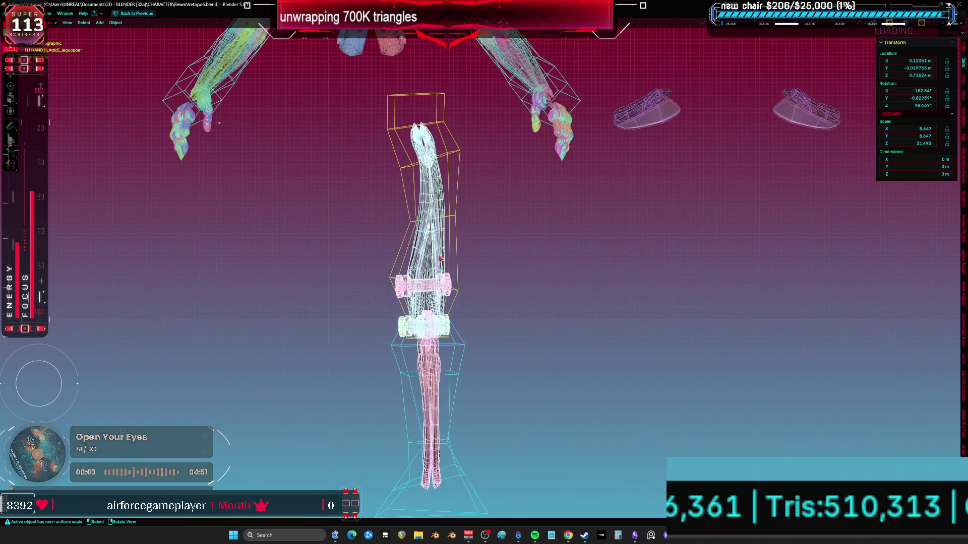
key(alt+Tab)
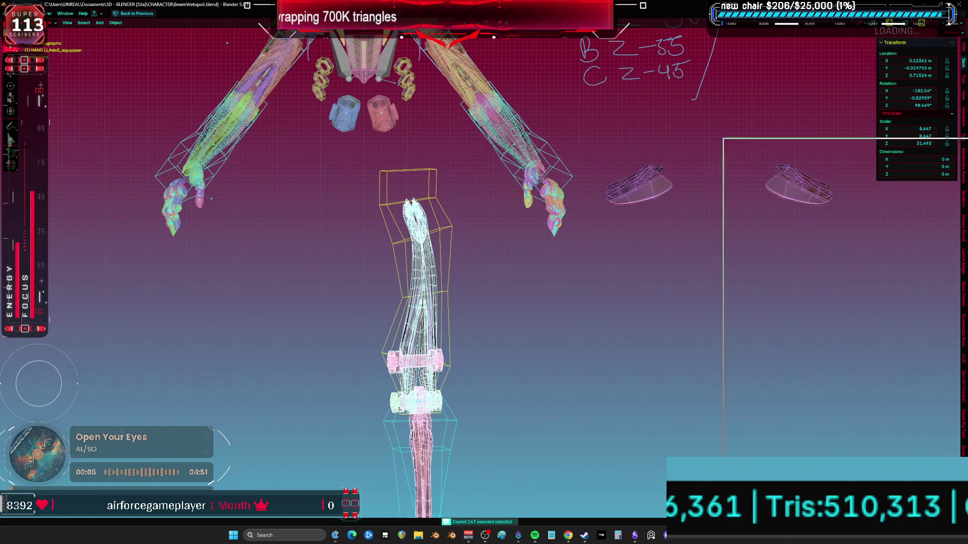
scroll(515, 299, up, 5)
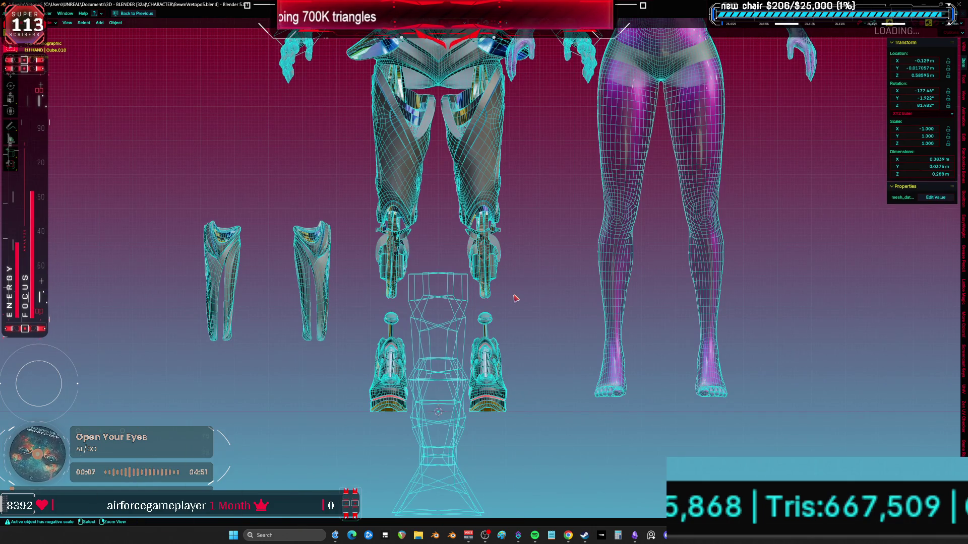
Step: Paste the copied leg armor objects and isolate them in local view
key(ctrl+v)
scroll(513, 302, down, 3)
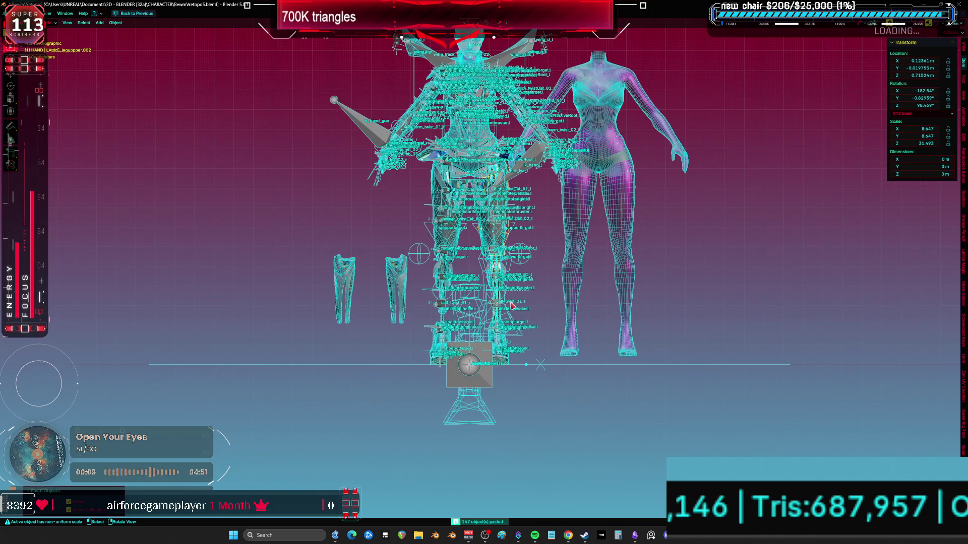
key(KP_Divide)
scroll(493, 238, up, 5)
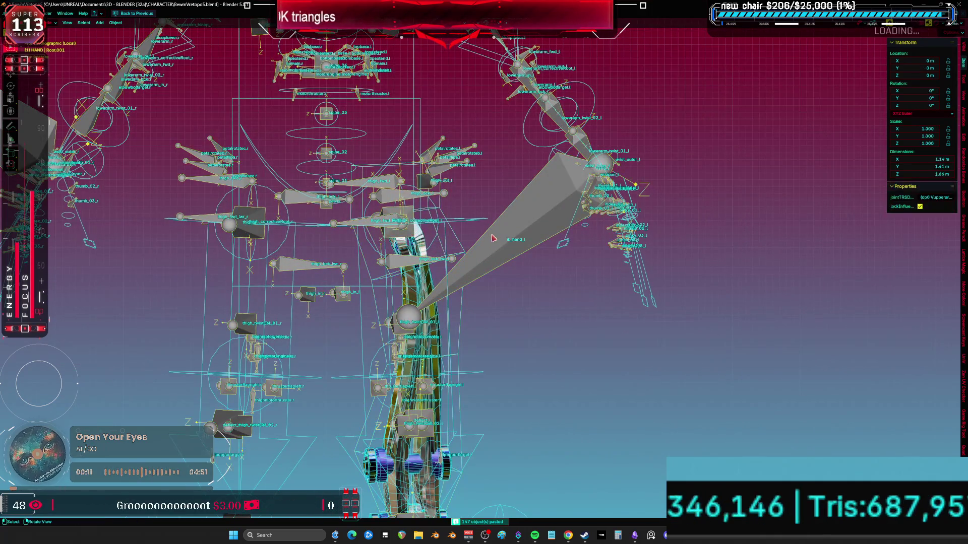
scroll(540, 276, down, 3)
Step: Delete the pasted Root.001 rig, undoing a trial move first
key(g)
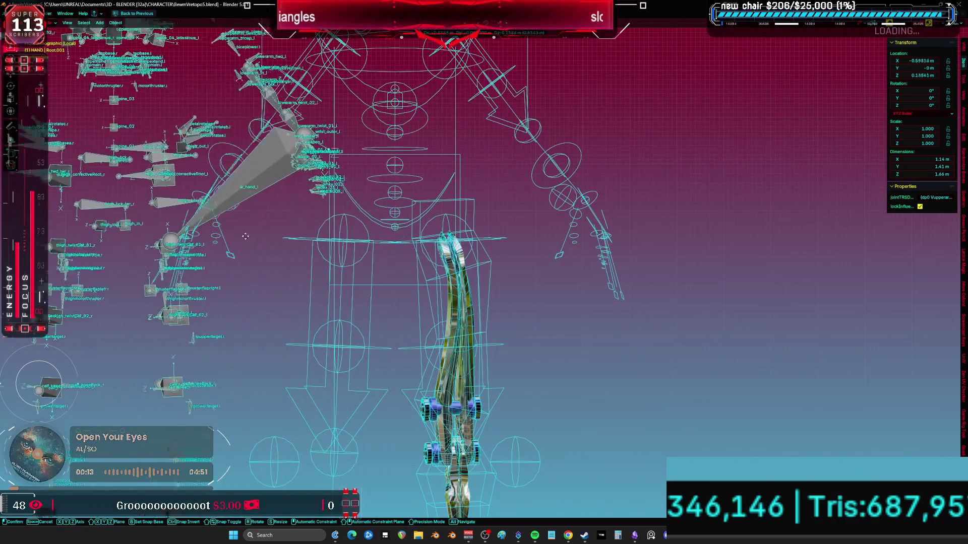
click(301, 226)
key(ctrl+z)
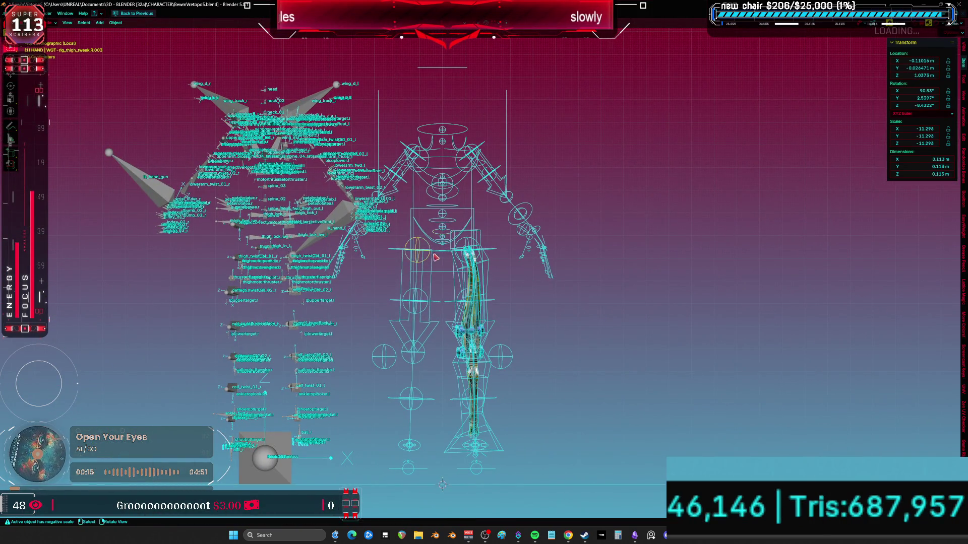
click(330, 234)
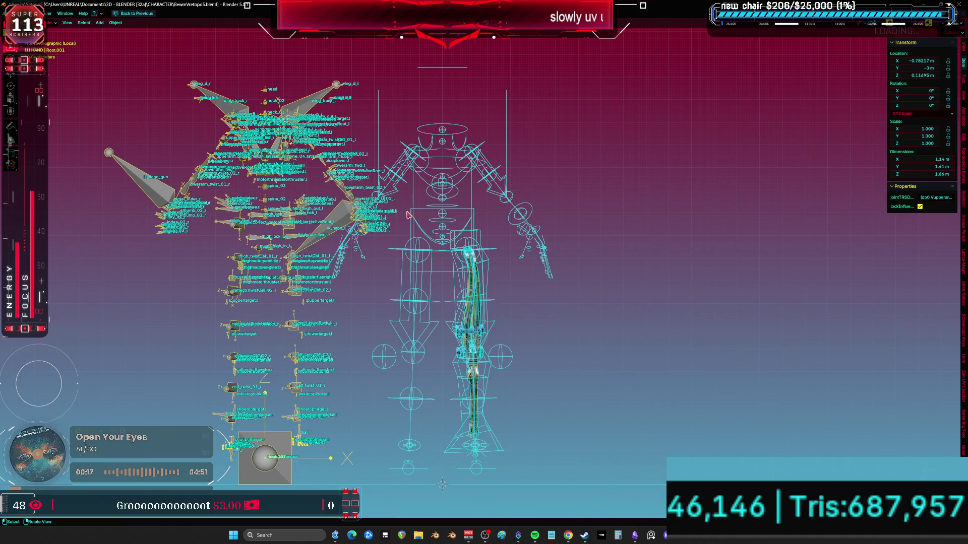
key(Delete)
Step: Hide the upper-leg lattice so the rig controls are easier to select
scroll(474, 305, up, 3)
click(512, 297)
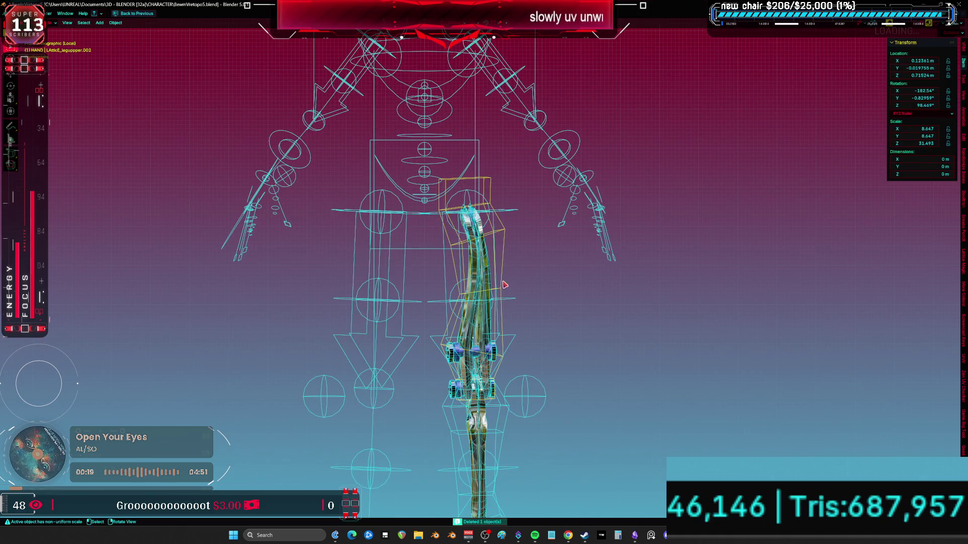
scroll(500, 289, up, 2)
key(h)
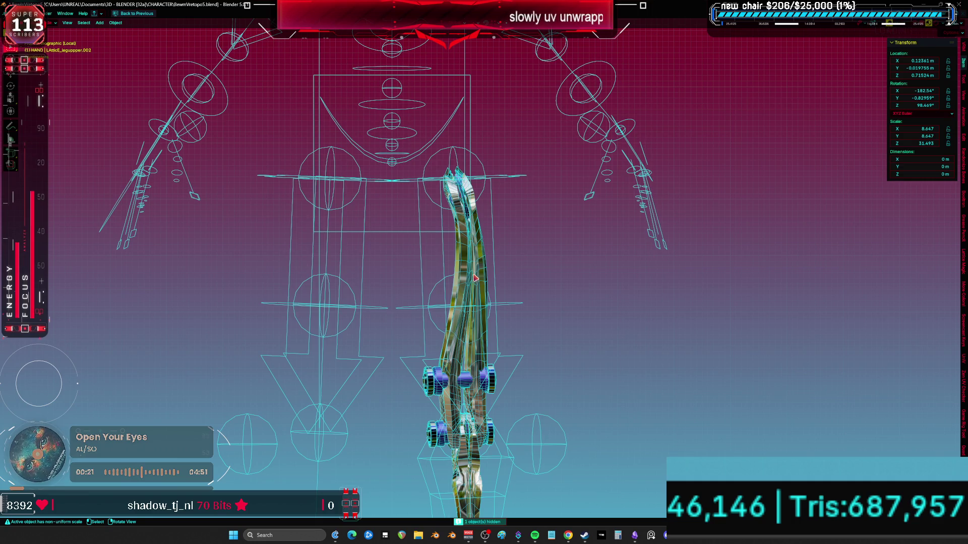
scroll(474, 277, down, 5)
Step: Box-select the 39 rig controls around the leg, left arm and torso and delete them
key(b)
mouse_move(267, 110)
mouse_down()
mouse_move(582, 273)
mouse_move(518, 209)
mouse_up()
shift+scroll(454, 212, down, 5)
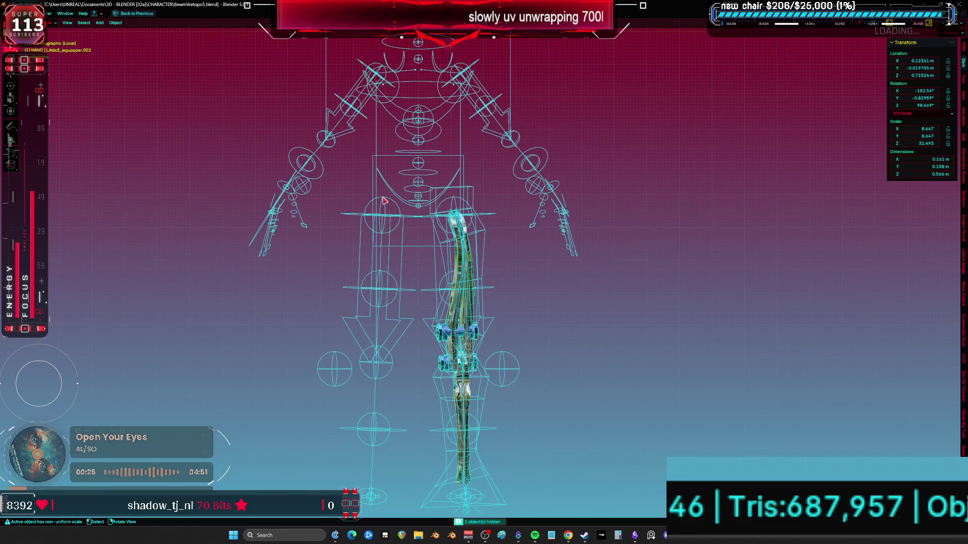
shift+drag(241, 135, 400, 346)
key(Delete)
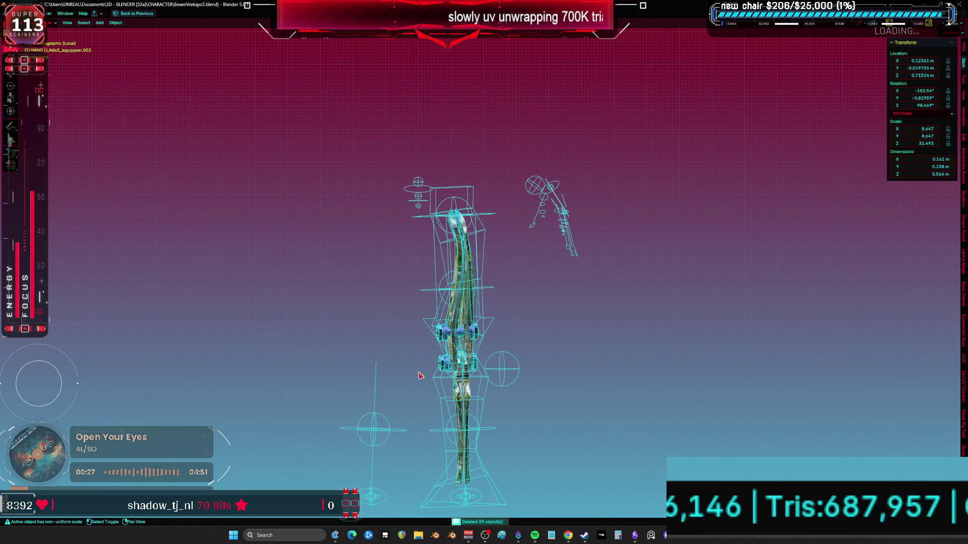
Step: Delete the nine left-limb controls and the 30 right-arm rig controls
scroll(419, 375, up, 2)
drag(304, 207, 378, 407)
key(Delete)
scroll(561, 308, down, 2)
shift+drag(584, 278, 531, 147)
key(Delete)
Step: Delete the small empties above the rig and the remaining widget object
scroll(350, 234, up, 2)
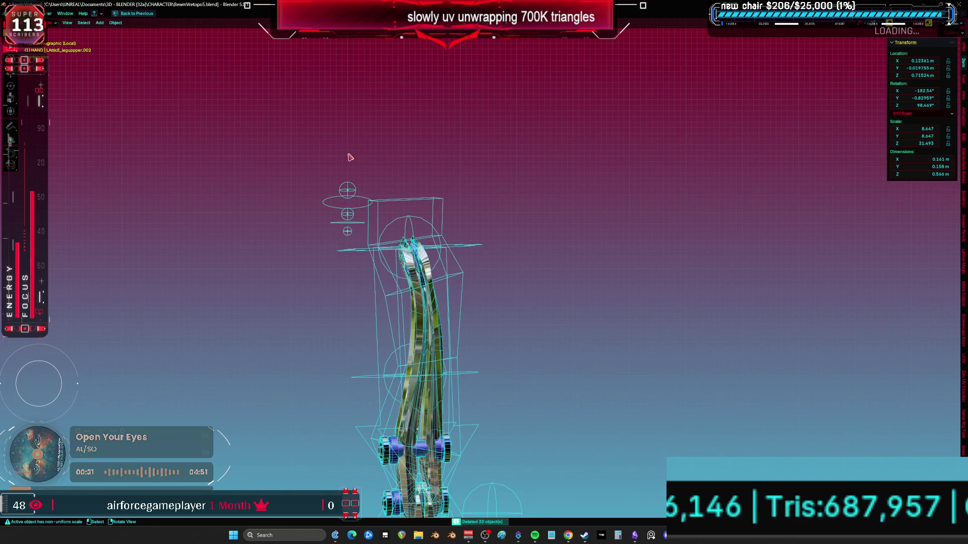
key(Delete)
scroll(348, 152, up, 1)
key(Delete)
Step: In a perspective view, delete the base empty and heel control widget under the foot
mouse_move(450, 175)
middle_down()
mouse_move(459, 217)
mouse_move(524, 273)
mouse_move(482, 304)
mouse_move(483, 318)
mouse_move(521, 317)
mouse_move(400, 376)
mouse_move(396, 409)
mouse_move(409, 399)
middle_up()
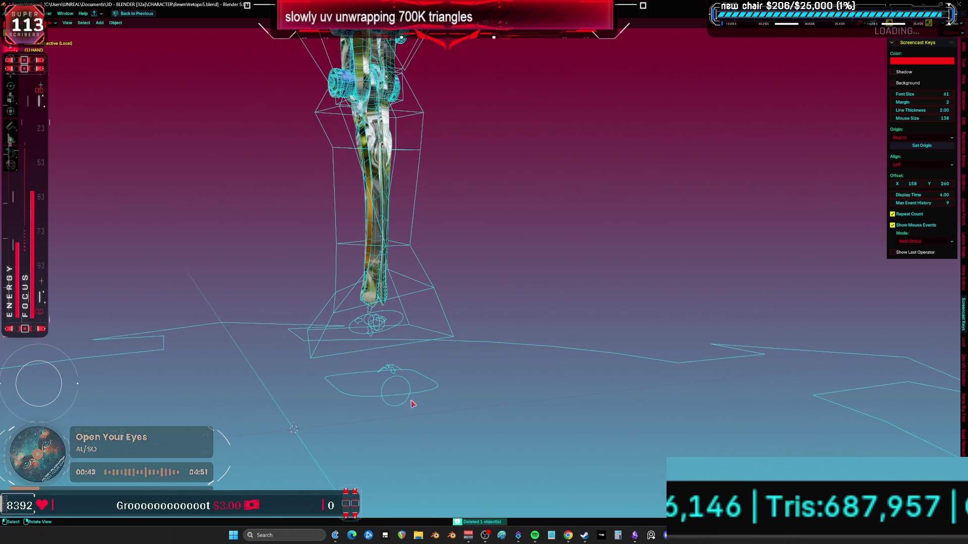
drag(612, 368, 611, 343)
drag(420, 418, 386, 364)
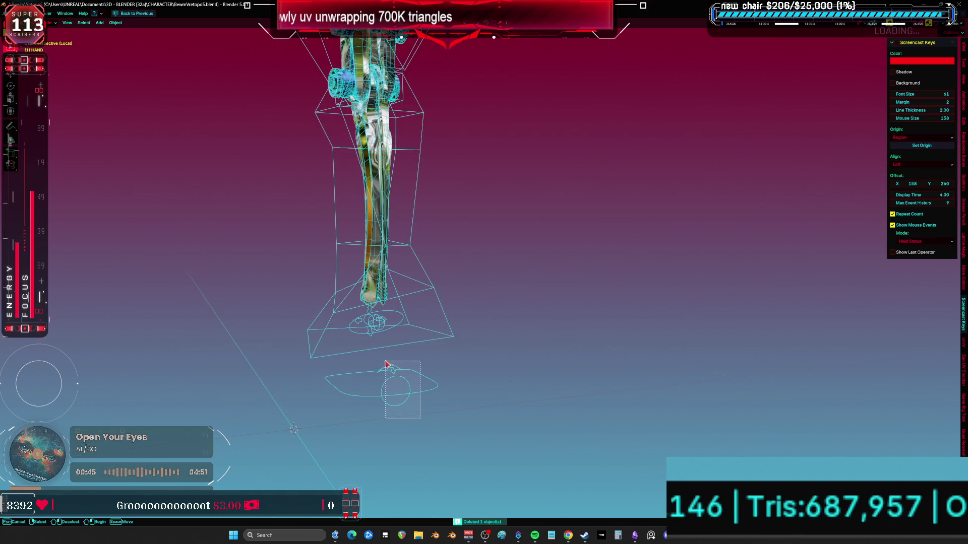
key(Delete)
Step: Check the leg from the front orthographic view, selecting the thigh control widget
mouse_move(382, 336)
middle_down()
mouse_move(359, 316)
mouse_move(452, 385)
mouse_move(439, 281)
mouse_move(483, 298)
mouse_move(510, 342)
mouse_move(562, 268)
mouse_move(432, 269)
middle_up()
key(KP_1)
scroll(456, 174, up, 2)
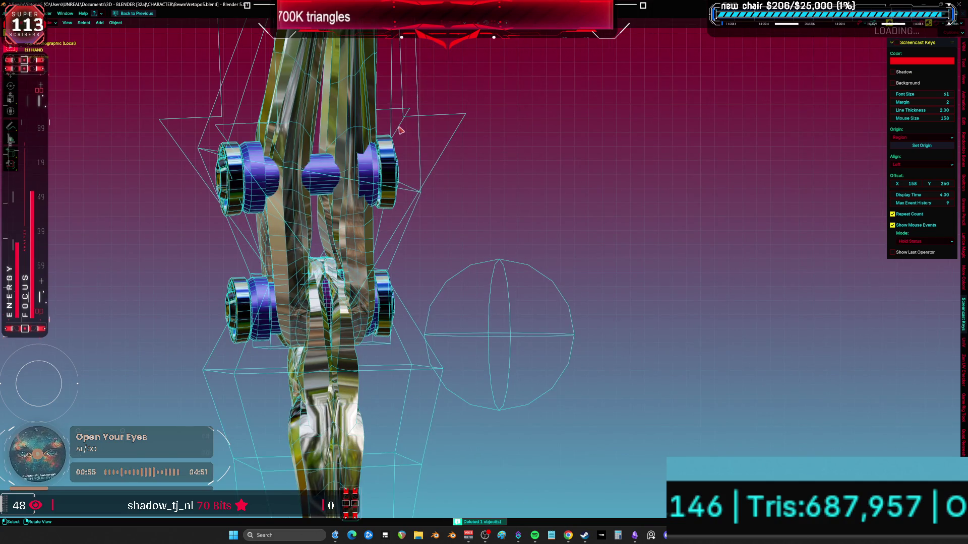
click(401, 131)
middle_drag(401, 132, 513, 366)
key(ctrl+z)
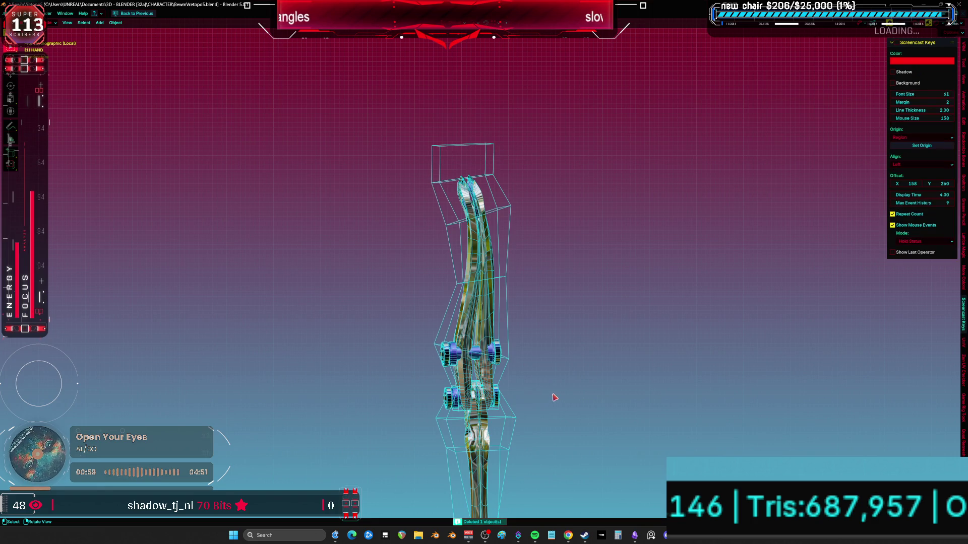
Step: Leave local view and delete the four wireframe cage objects
key(KP_Divide)
scroll(556, 396, up, 3)
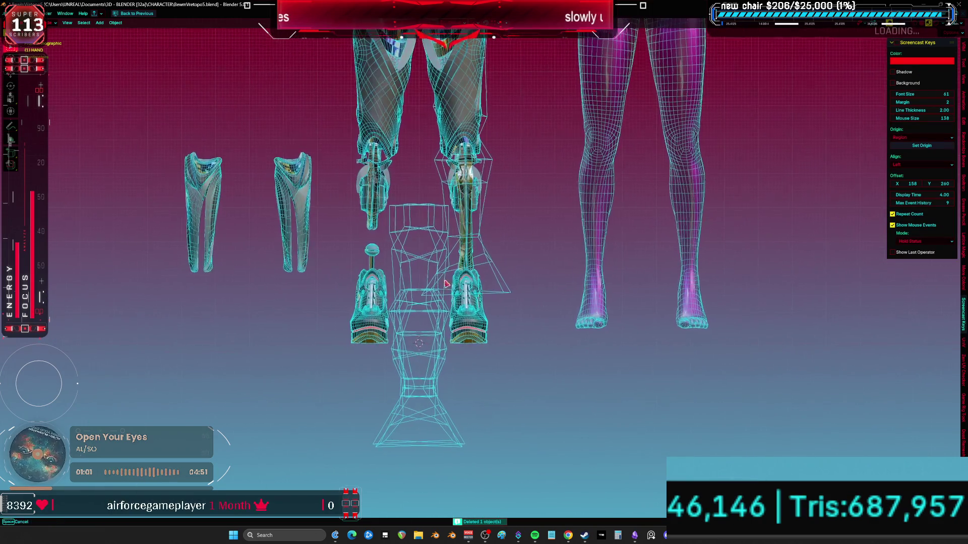
key(Delete)
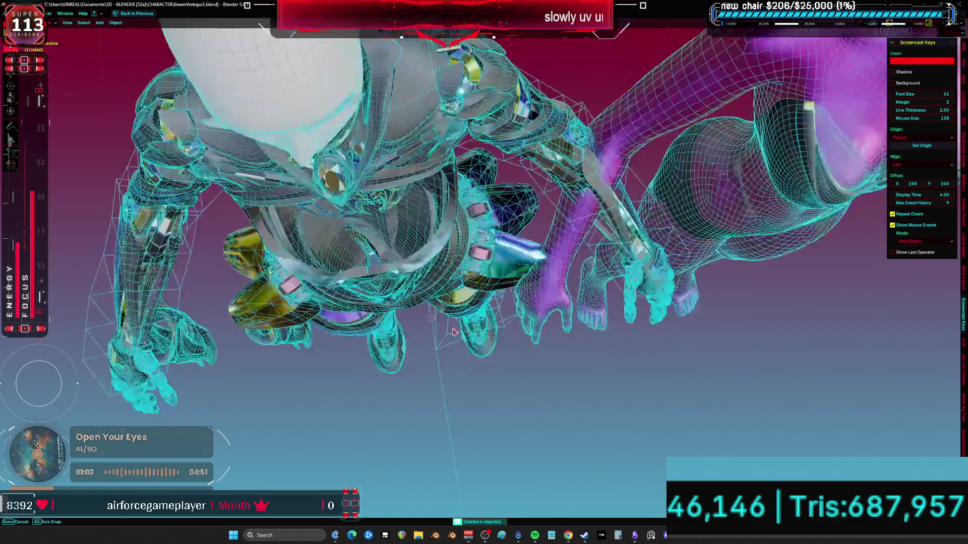